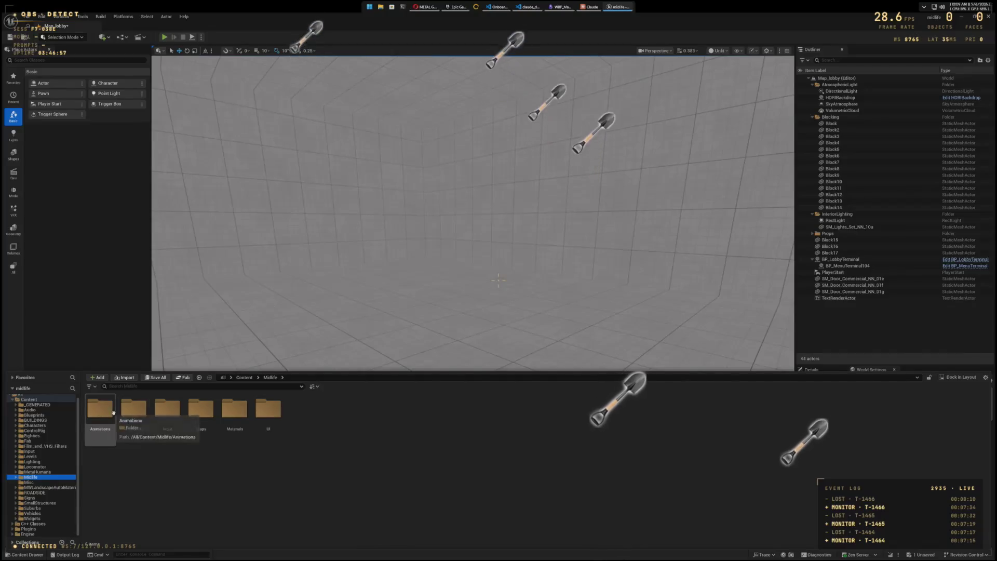
Open BP_MidlifeLobbyGameMode from the Blueprints folder to view its class defaults
double_click(134, 410)
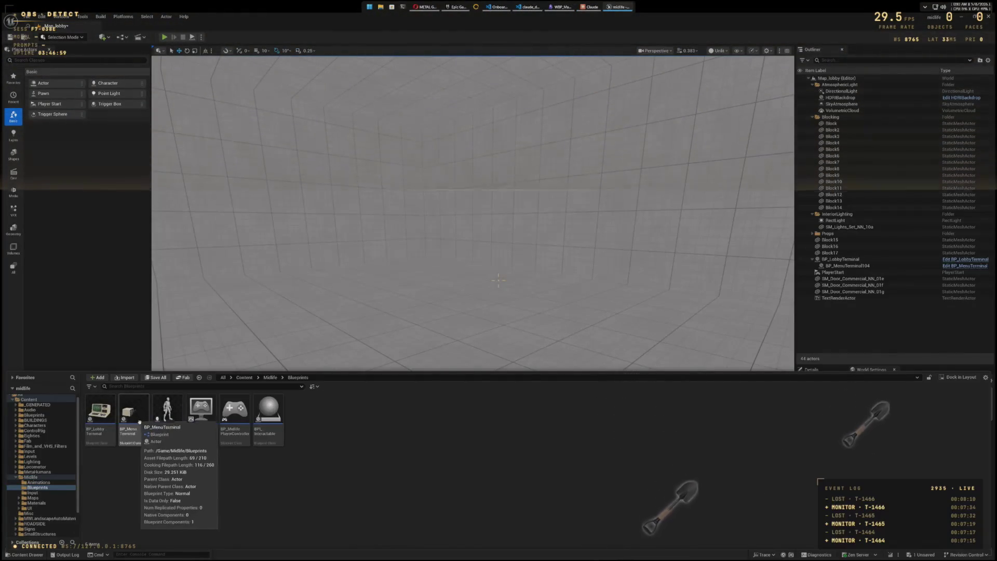
double_click(201, 414)
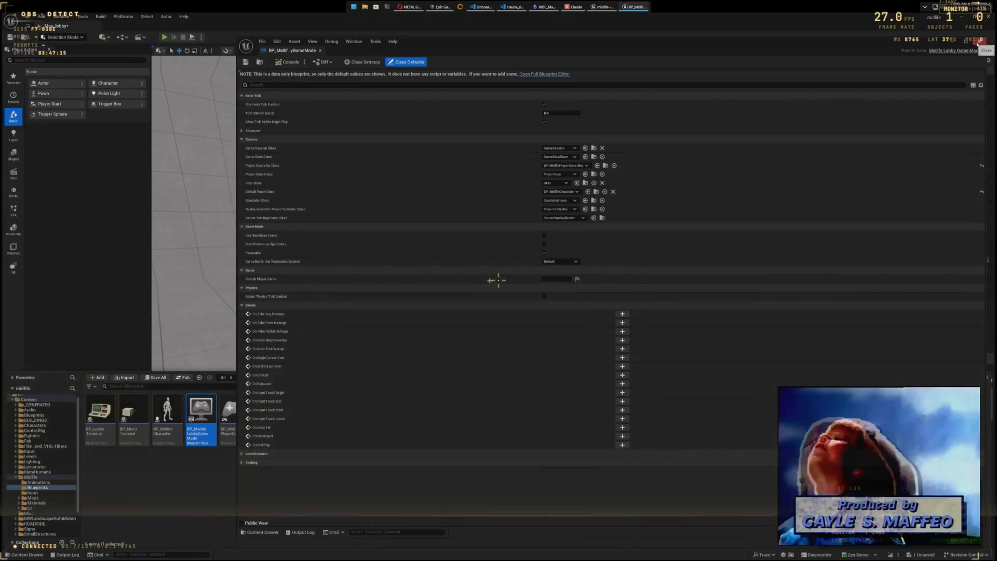
Close the BP_MidlifeLobbyGameMode editor window with Alt+F4
key(alt+F4)
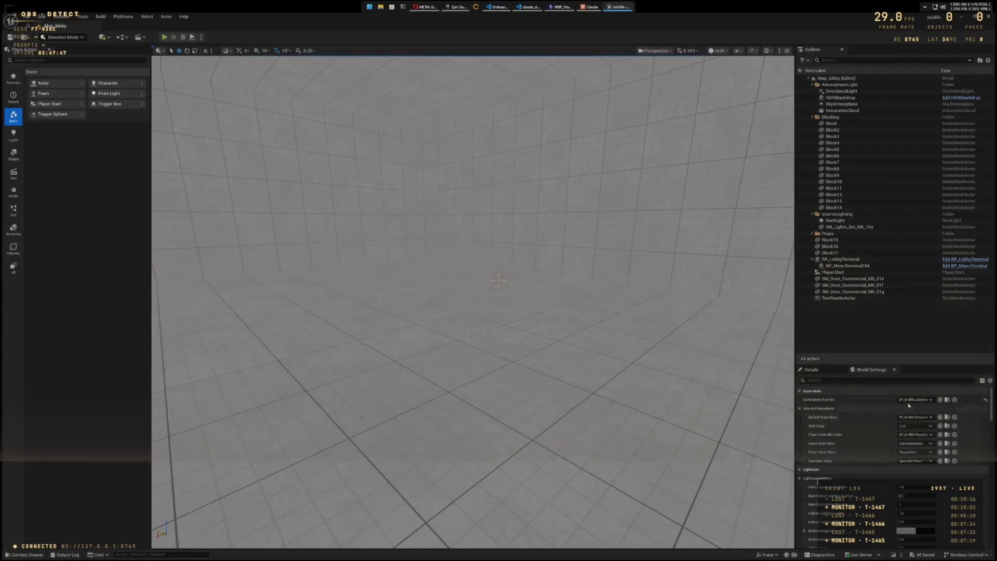
Play the lobby level in the editor, run the character across the room, then stop
click(165, 37)
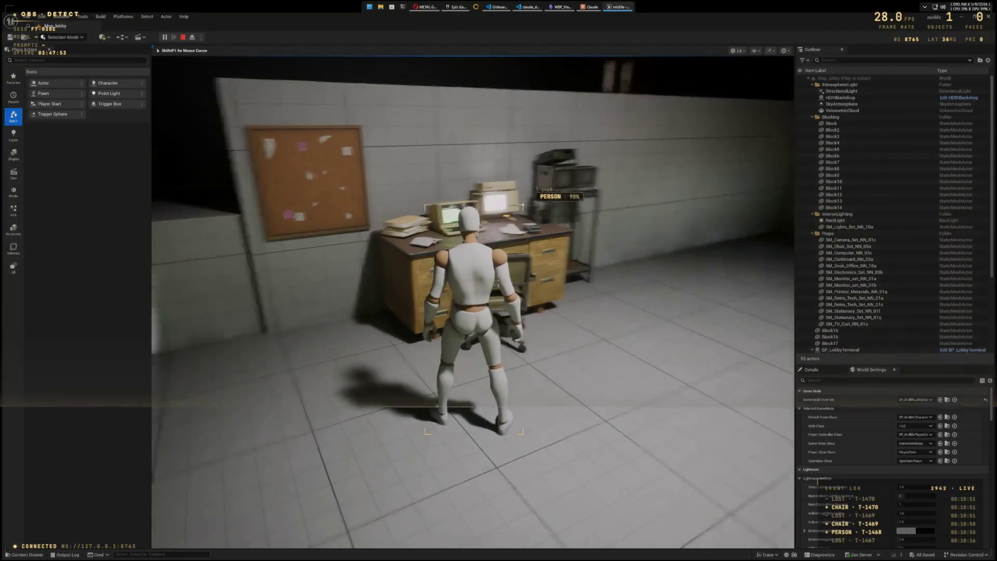
key(w)
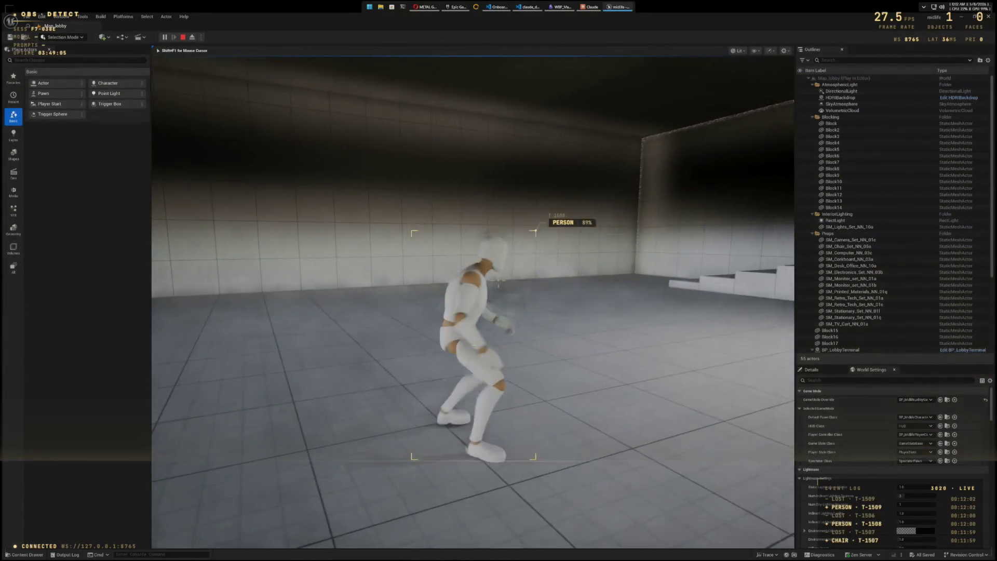
key(Escape)
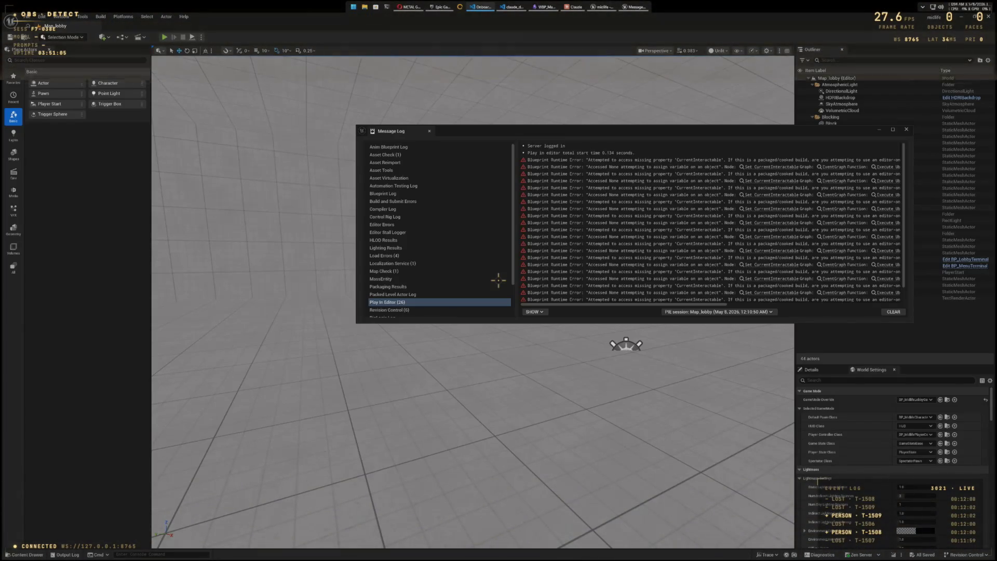
Clear and close the Message Log, recompile C++ via Live Coding, and open the Content Drawer
click(893, 312)
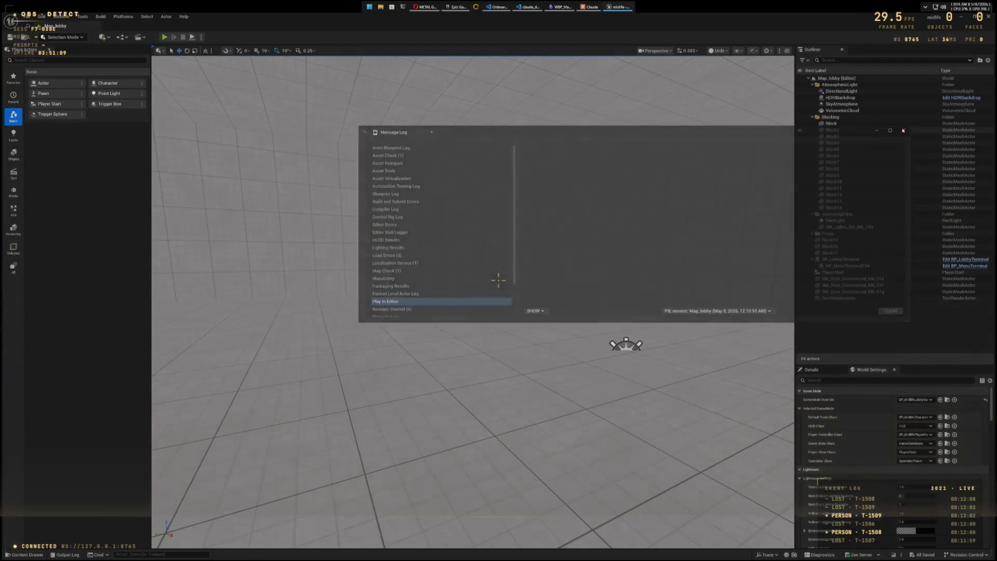
click(906, 129)
click(894, 554)
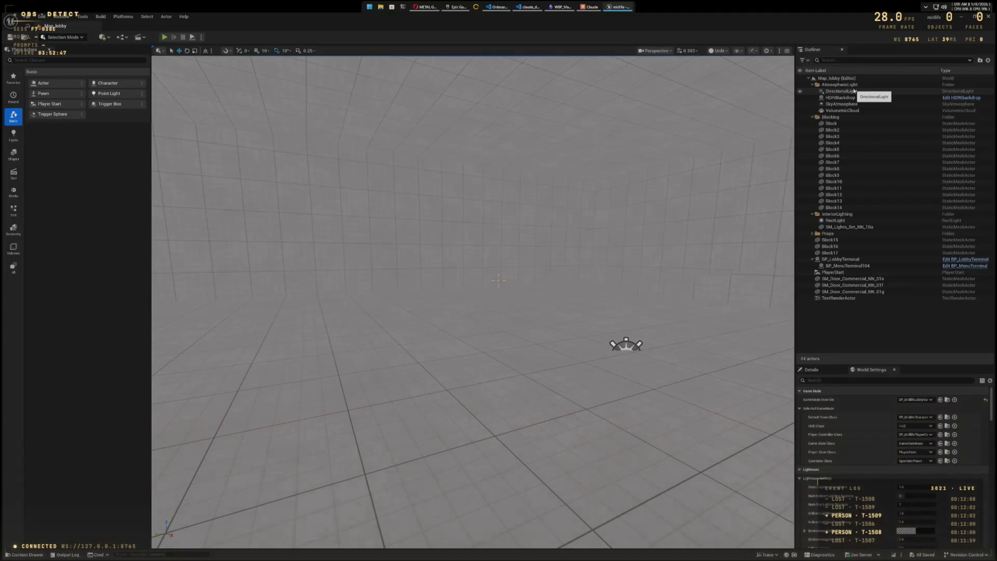
key(ctrl+space)
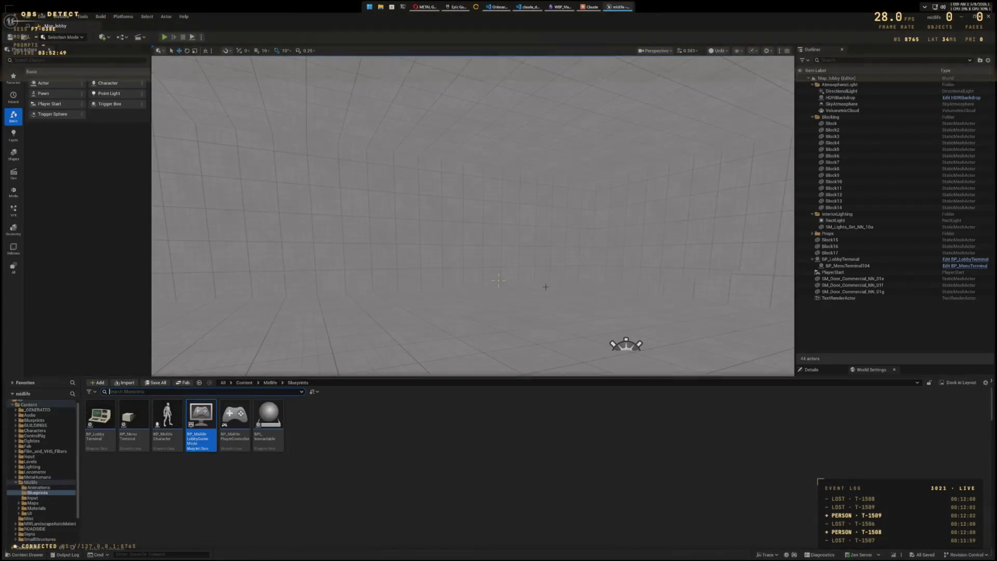
Open BP_LobbyTerminal's Event Graph and pan it to reveal the disabled node
double_click(99, 410)
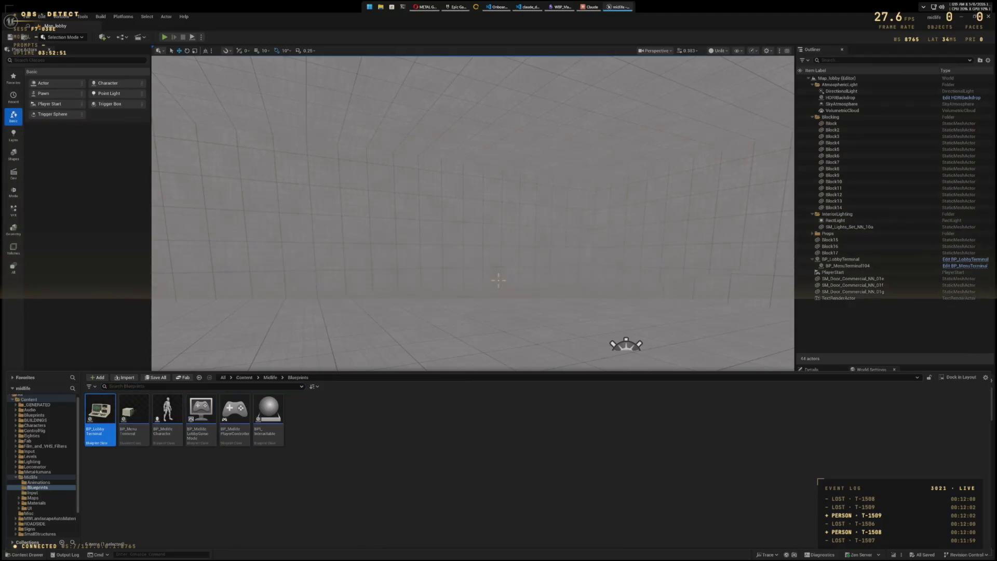
drag(511, 262, 504, 327)
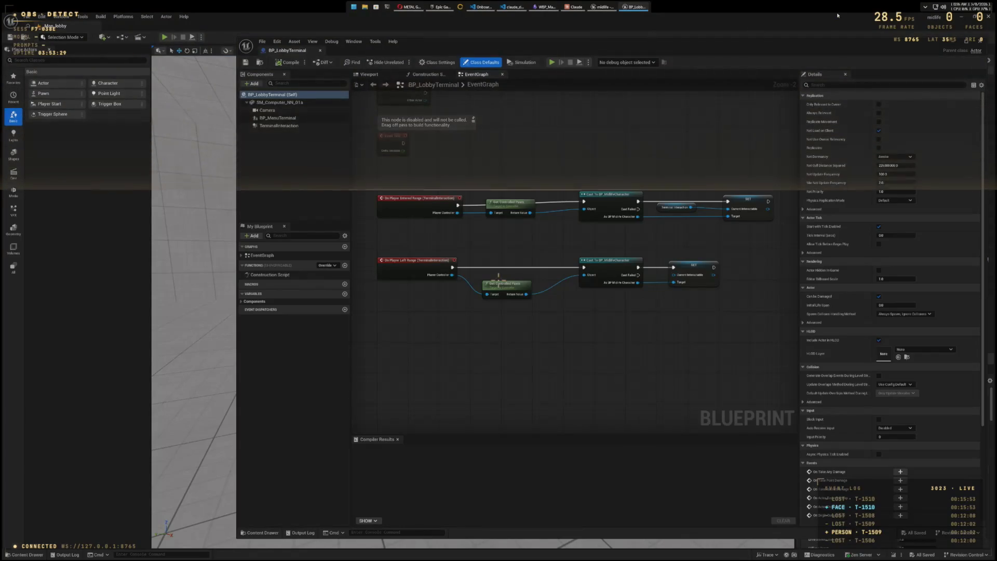
key(super)
Search Windows for 'surrealdb', then clear the query and dismiss the search panel
text(sure)
key(BackSpace)
text(realdb)
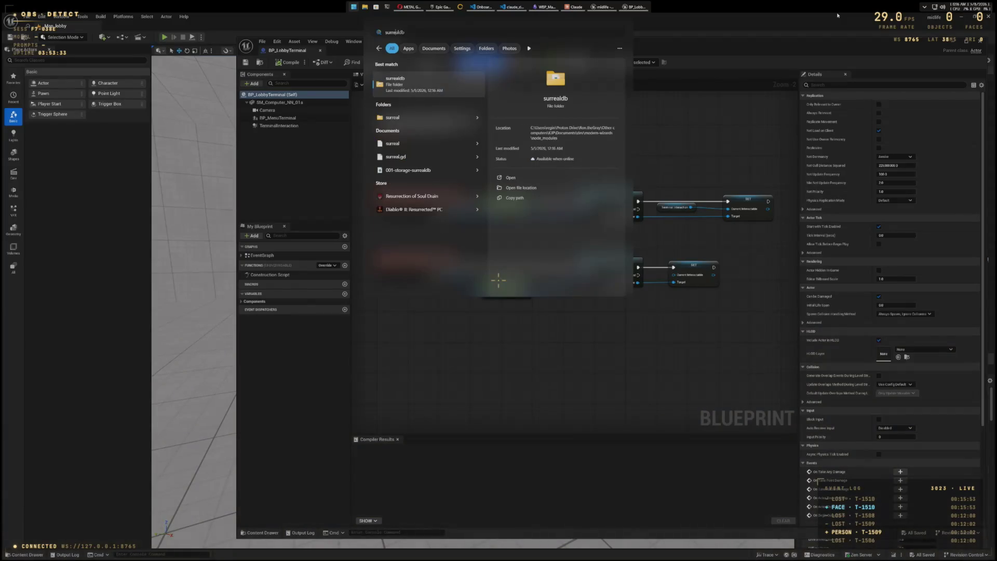
key(BackSpace)
key(BackSpace)
key(BackSpace)
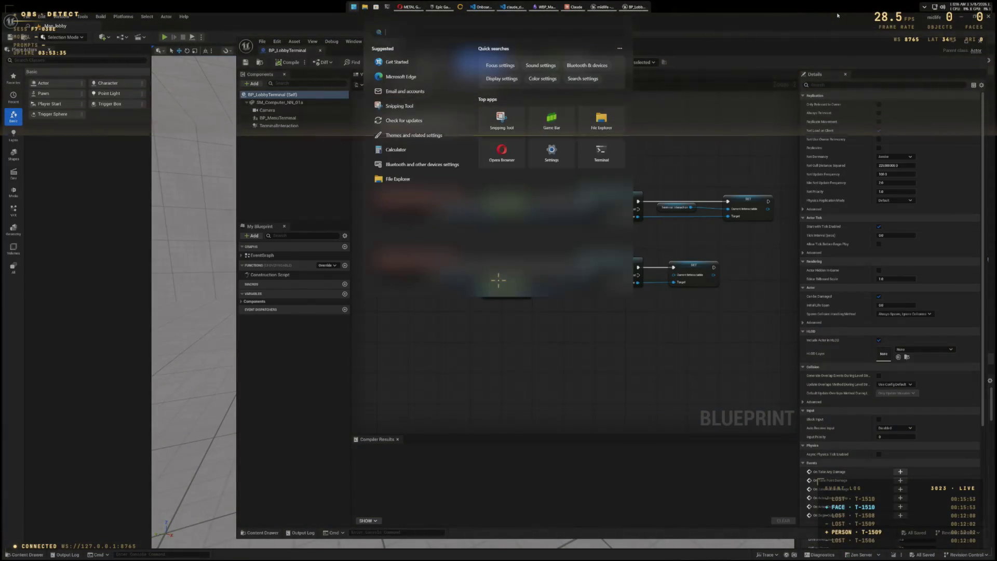
text(surrealdb)
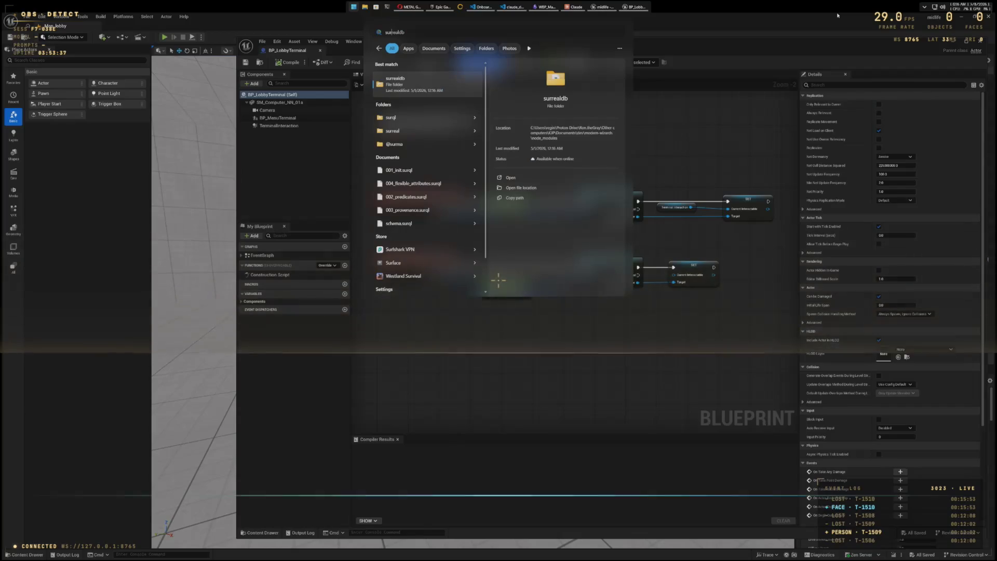
key(BackSpace)
key(BackSpace)
key(BackSpace)
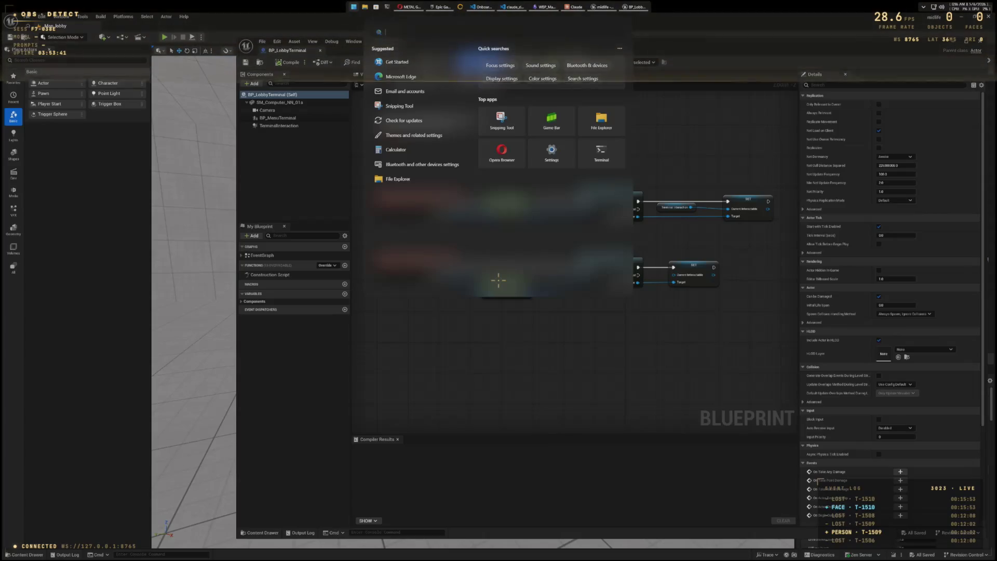
key(Escape)
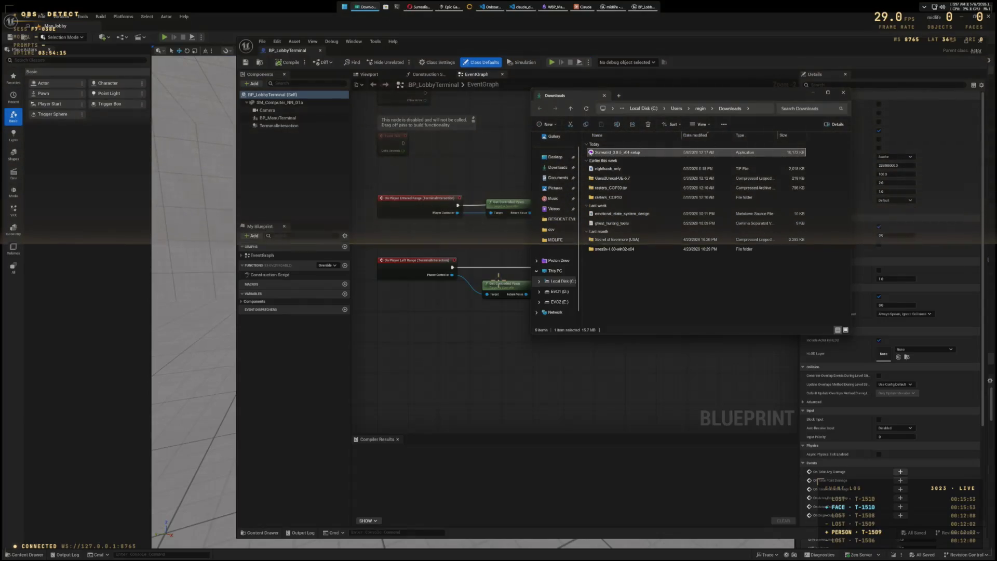
Run the Surrealist installer past the SmartScreen warning and close the Downloads window
key(Return)
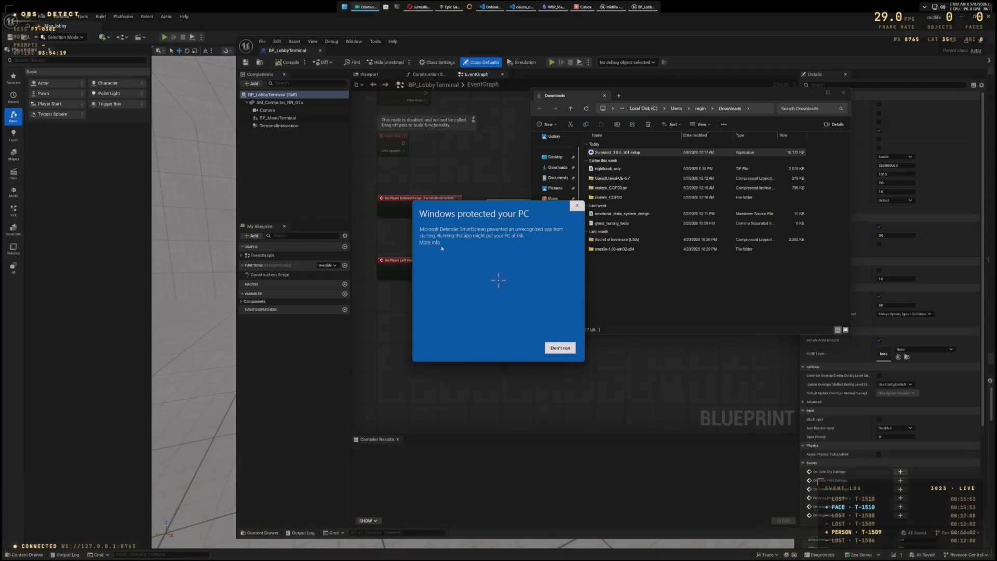
click(435, 243)
click(520, 347)
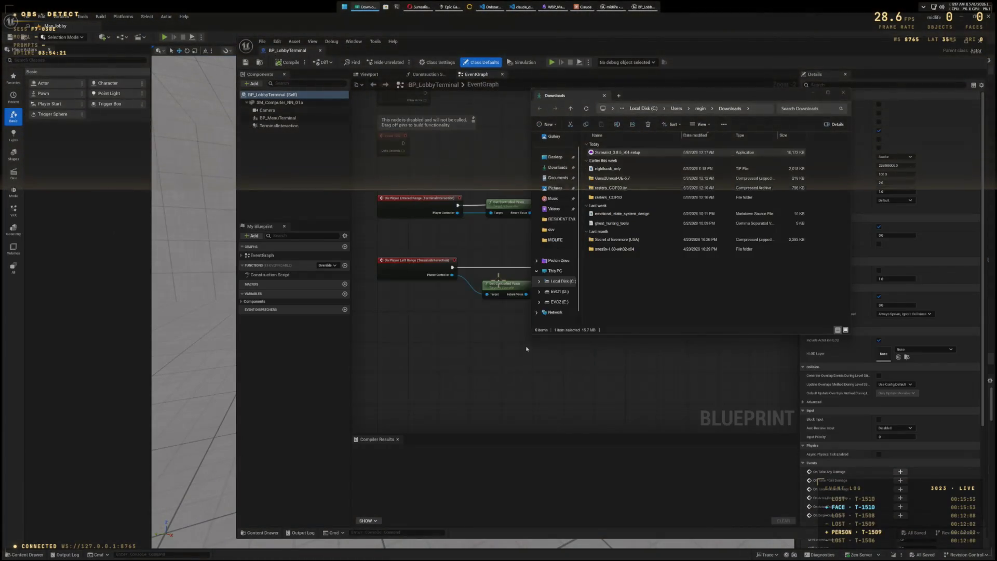
click(843, 92)
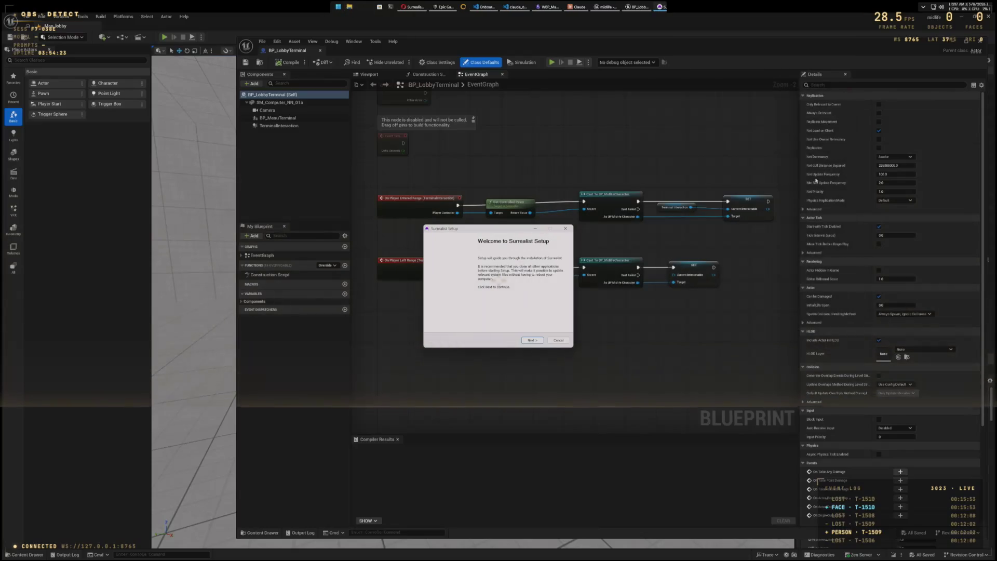
Install Surrealist to the default folder, finish with it launching, and move its window up
click(532, 340)
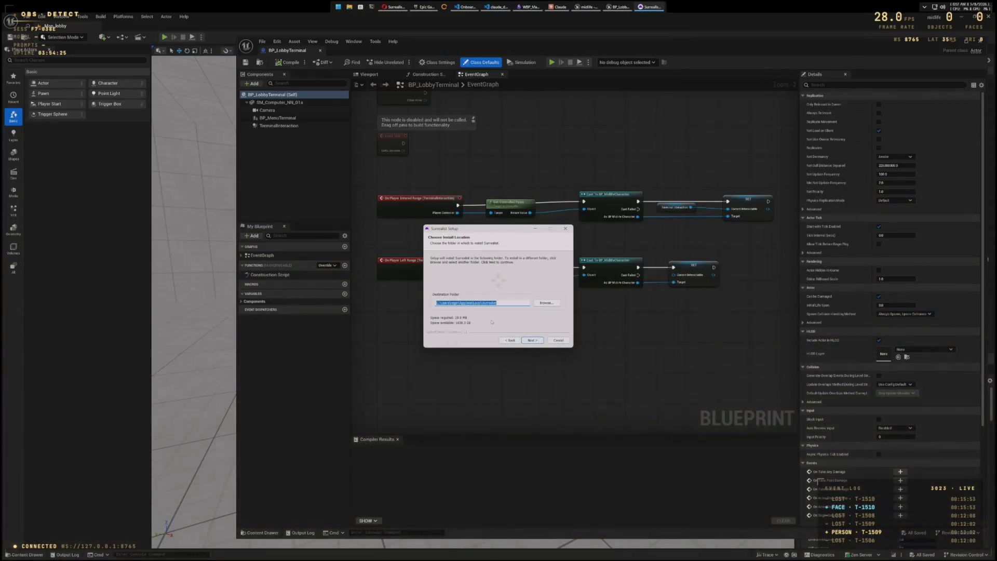
click(530, 340)
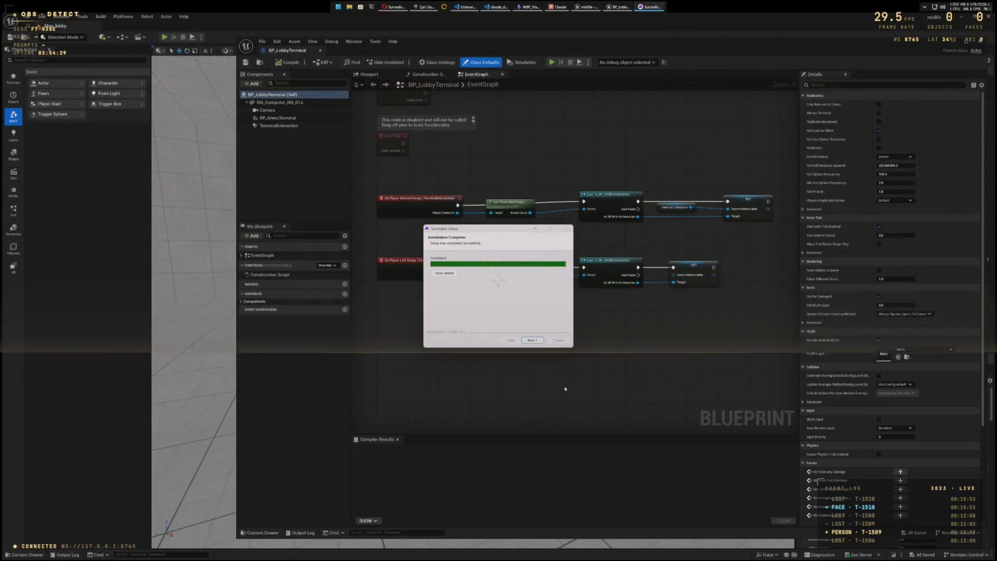
click(533, 340)
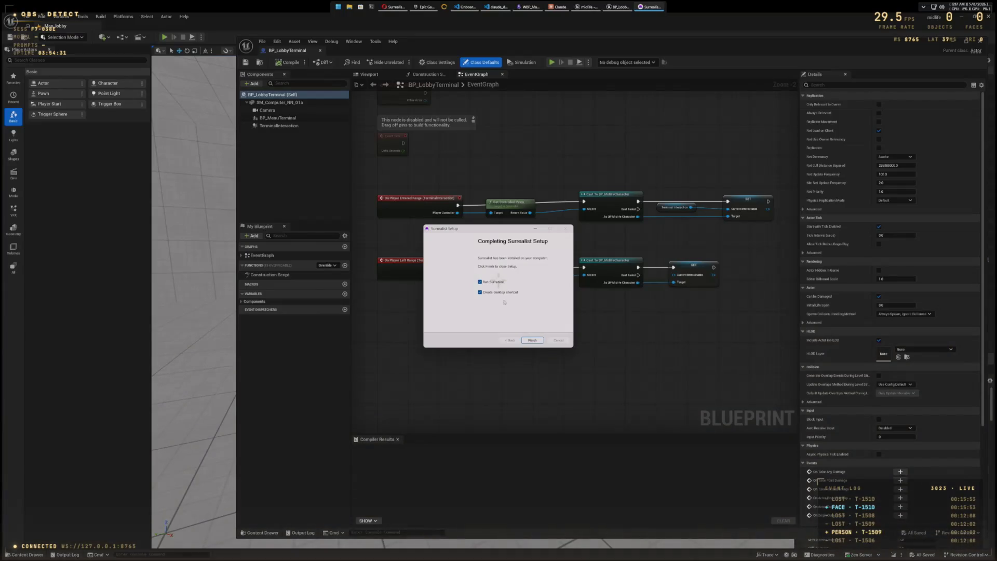
click(532, 340)
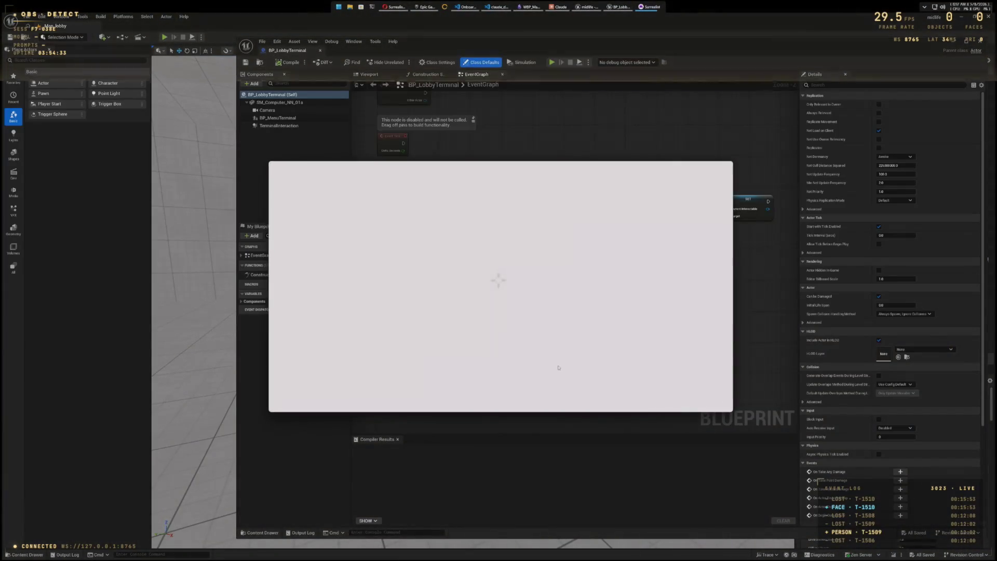
mouse_move(598, 168)
mouse_down()
mouse_move(607, 127)
mouse_move(700, 80)
mouse_up()
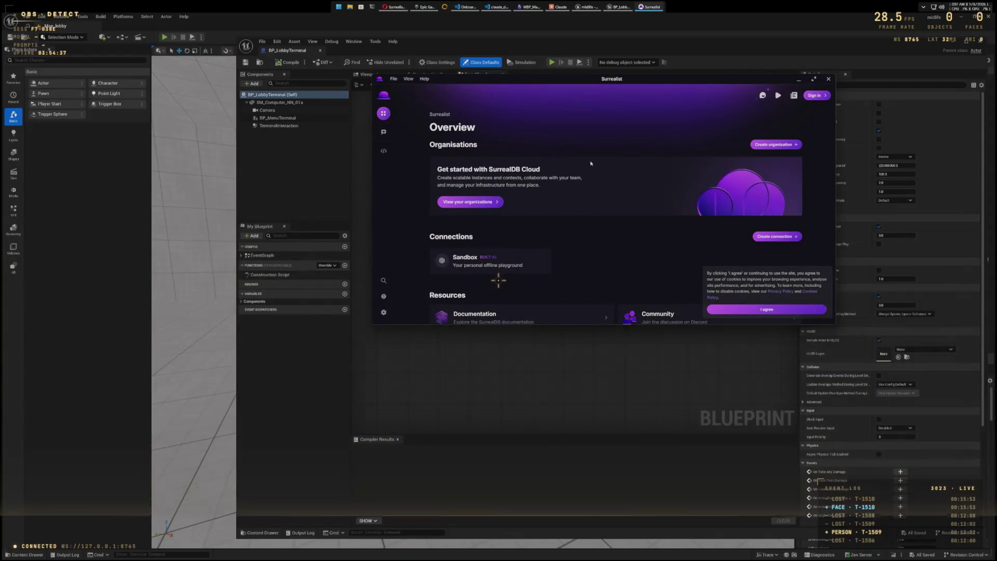
Start a new connection, accept the cookie notice, and name it 'Occult Research'
click(771, 237)
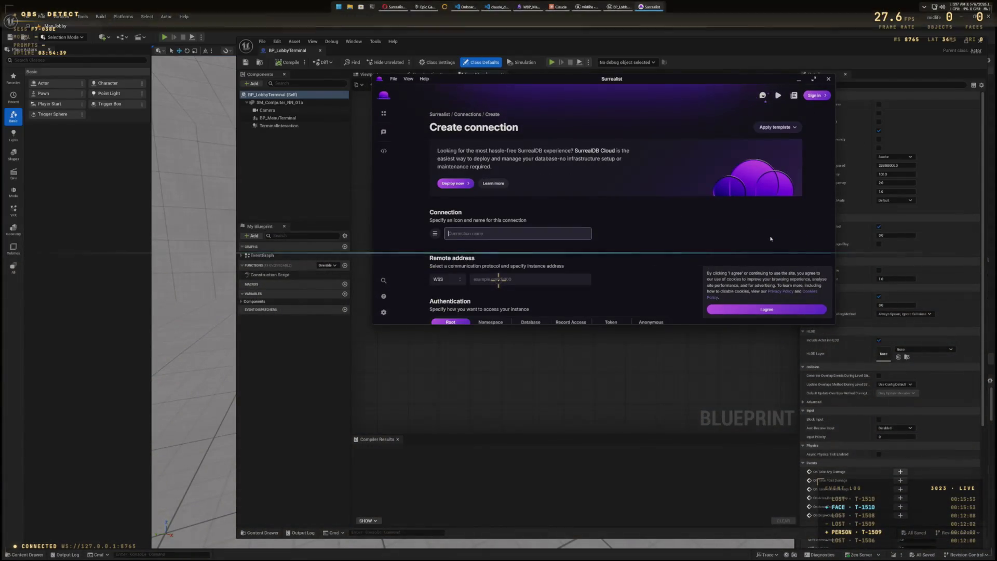
click(748, 307)
click(501, 232)
text(Occult Research)
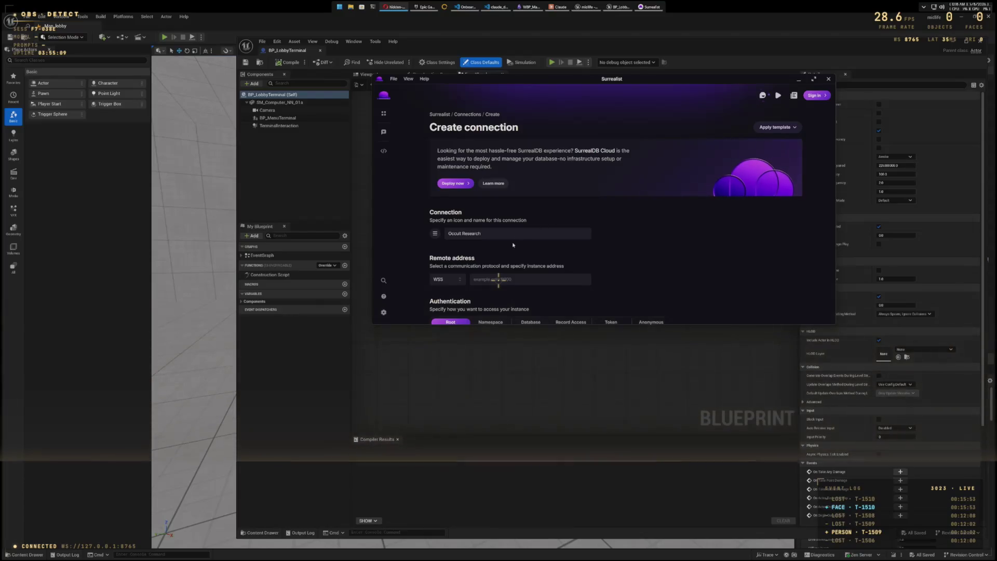
scroll(629, 268, down, 3)
scroll(630, 269, up, 1)
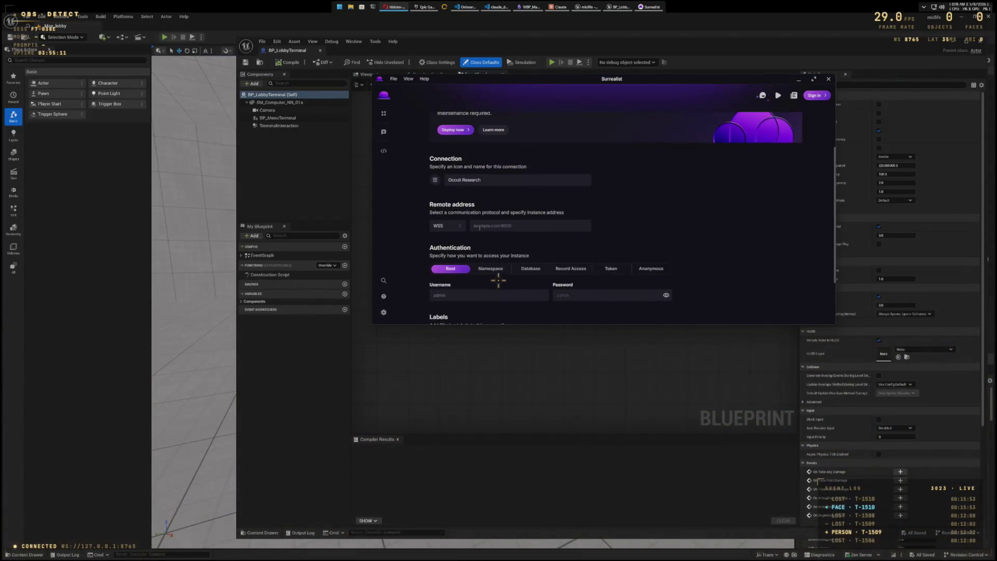
Paste the cloud instance address and set the protocol to WSS
click(494, 225)
key(ctrl+v)
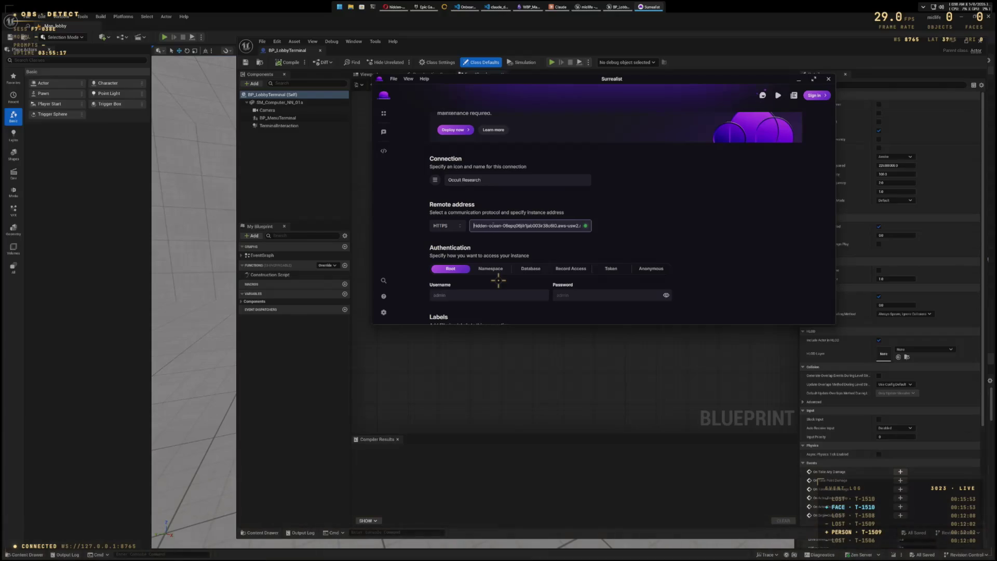
click(446, 225)
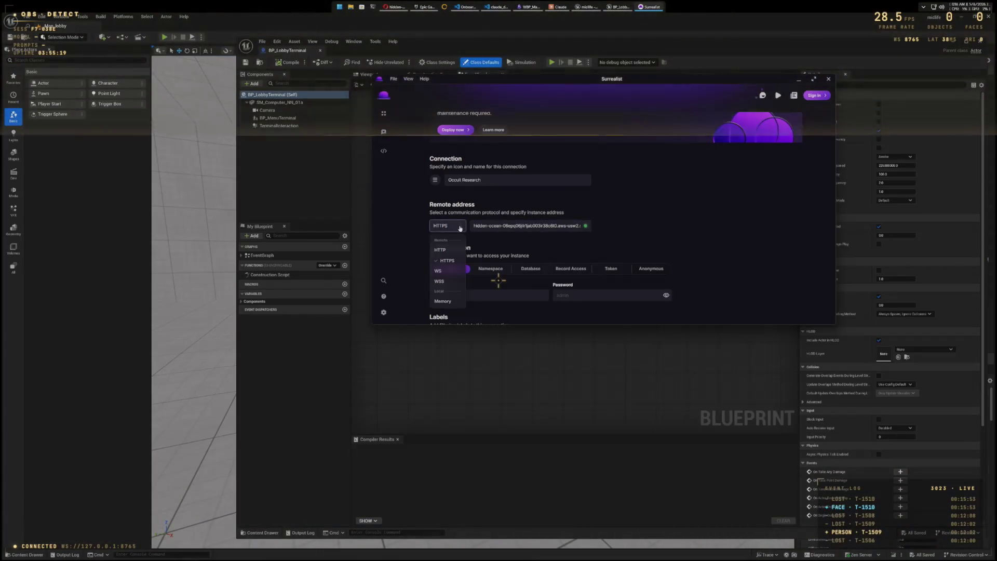
click(439, 281)
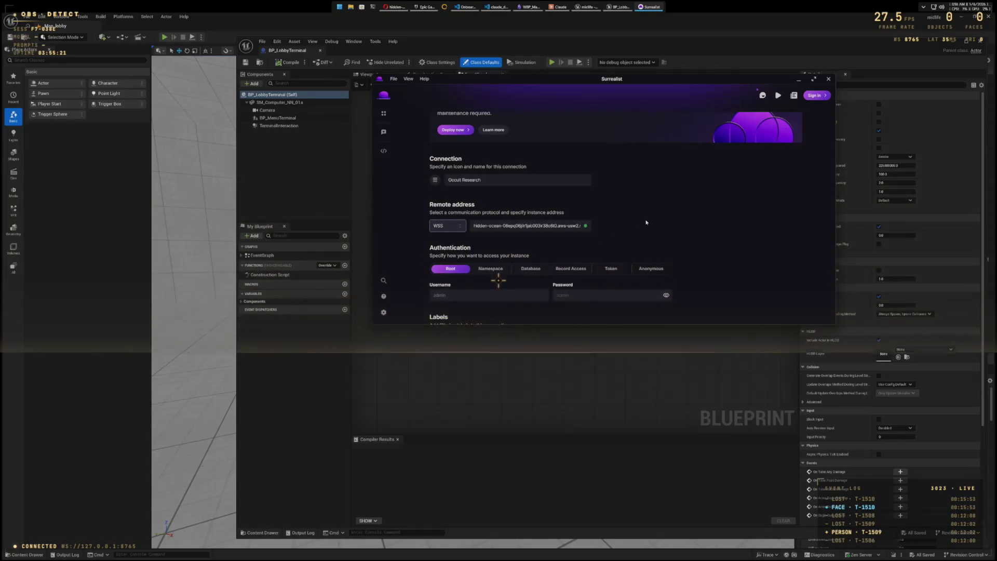
scroll(661, 229, down, 1)
scroll(689, 215, down, 1)
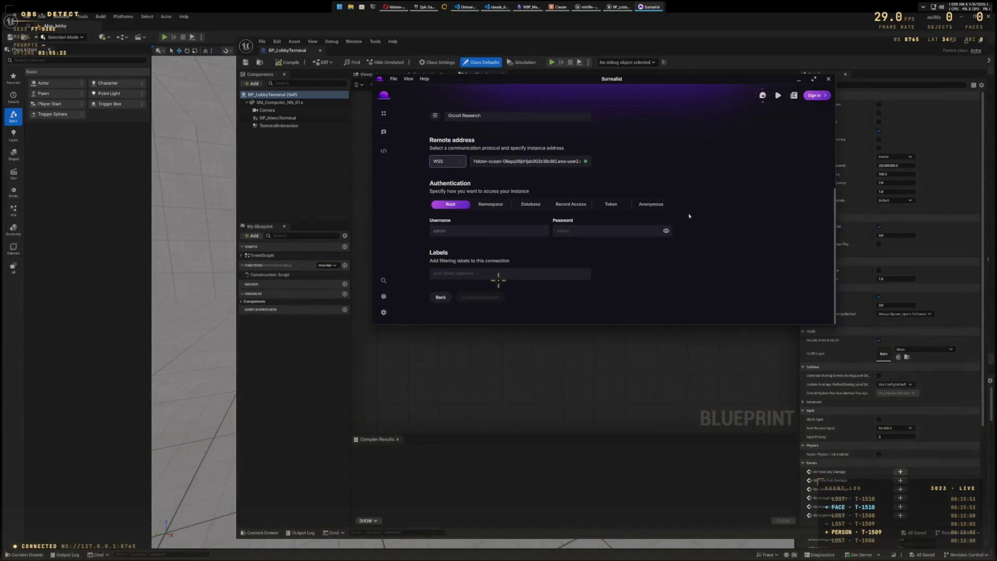
Choose Database authentication and enter the database username and password
click(530, 204)
click(470, 231)
key(Tab)
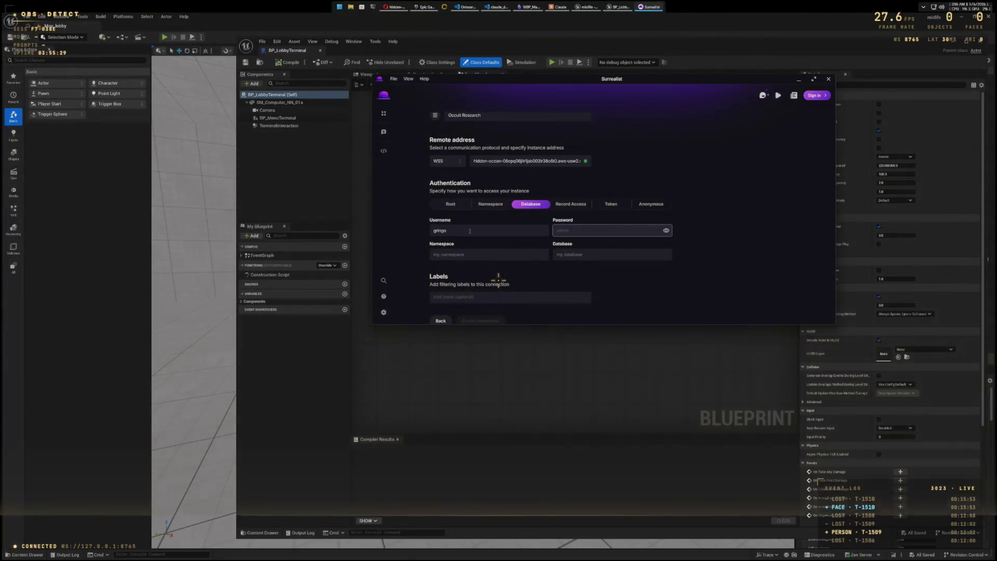
key(BackSpace)
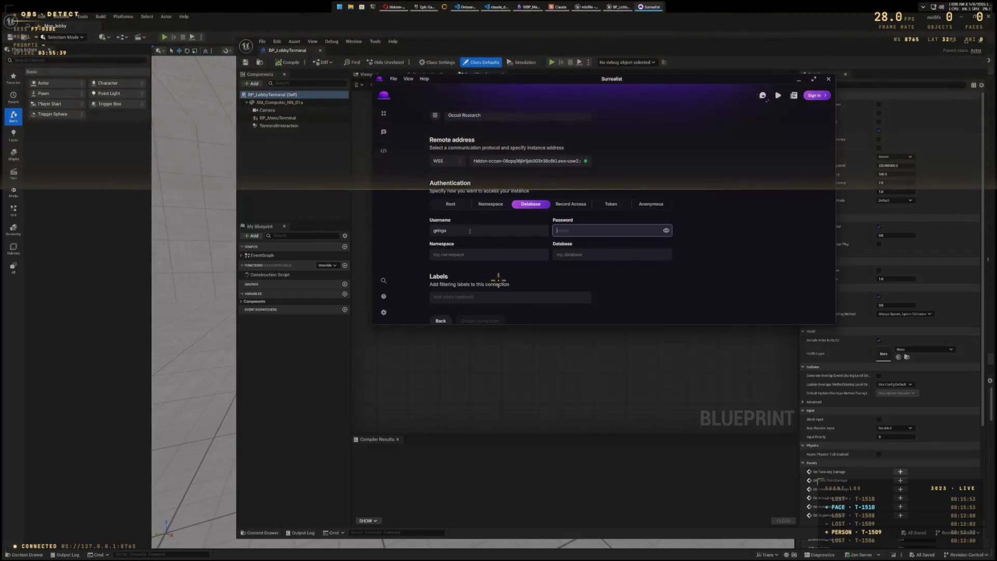
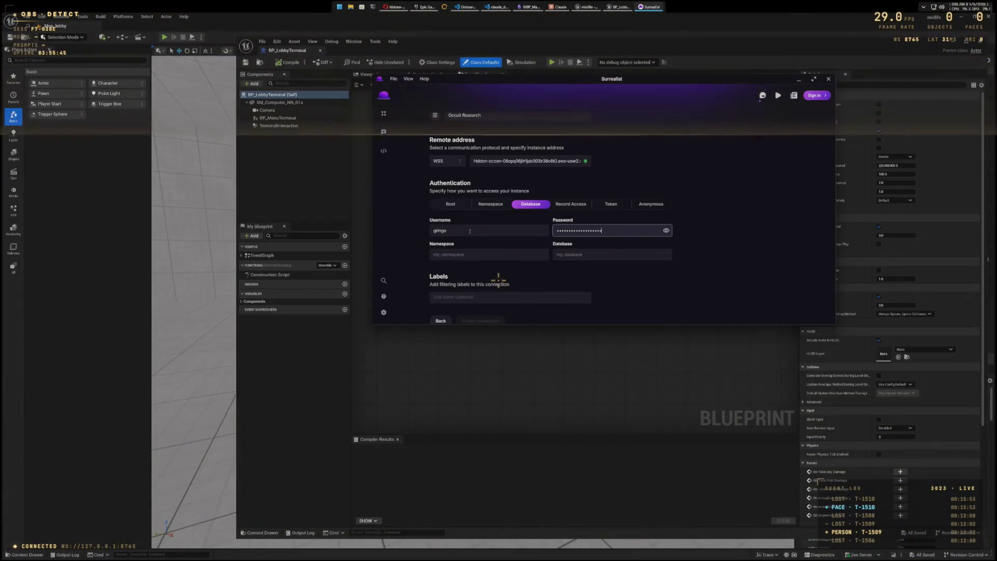
Set namespace modern_wizards and database occult-research, then create the connection
click(471, 255)
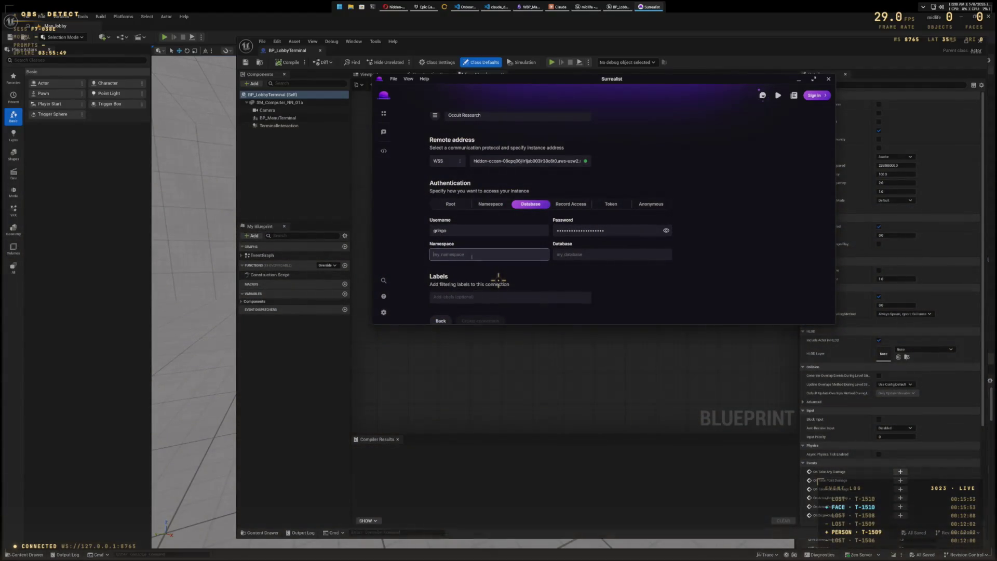
text(modern_wiza)
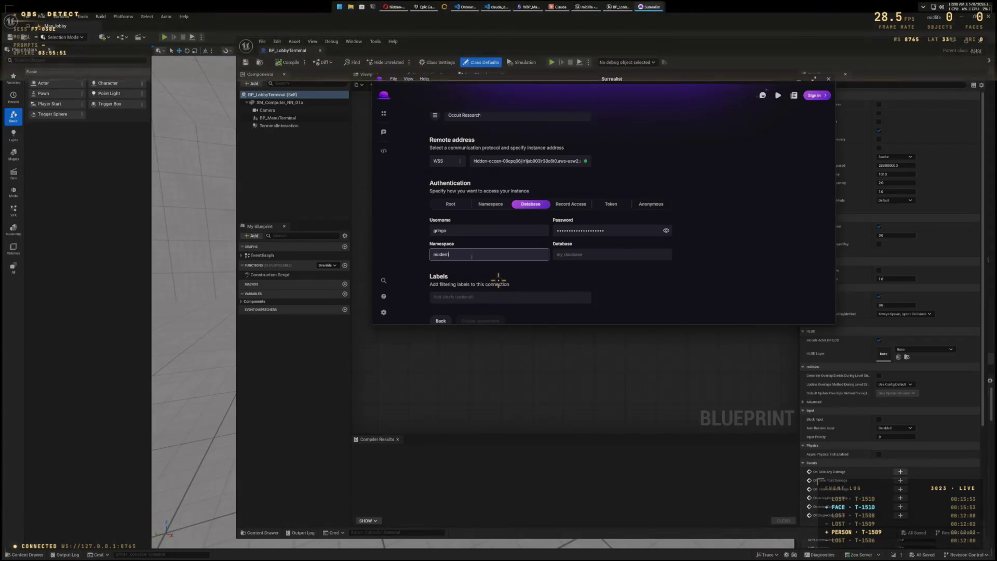
text(rds)
key(Tab)
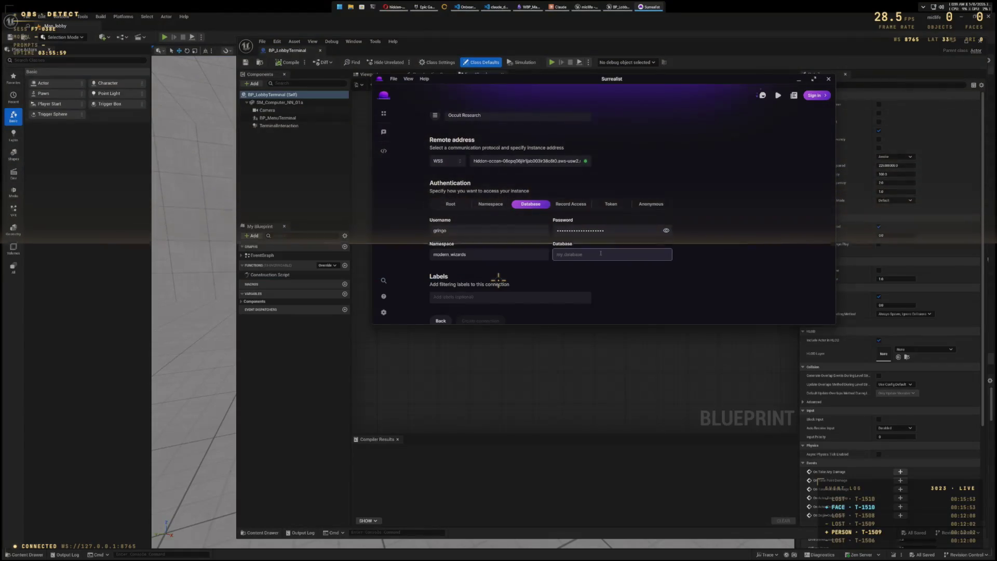
text(occult-research)
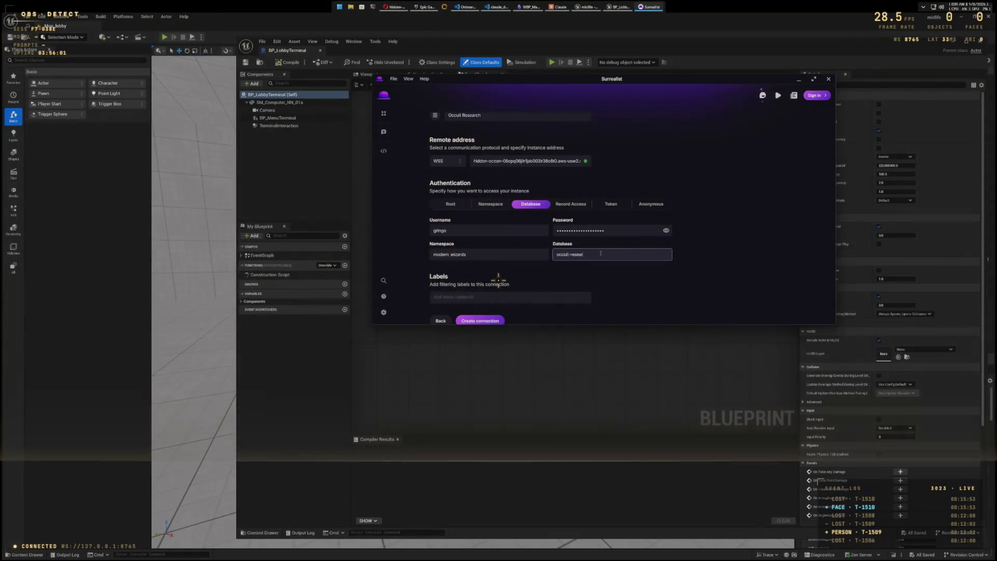
scroll(622, 281, down, 1)
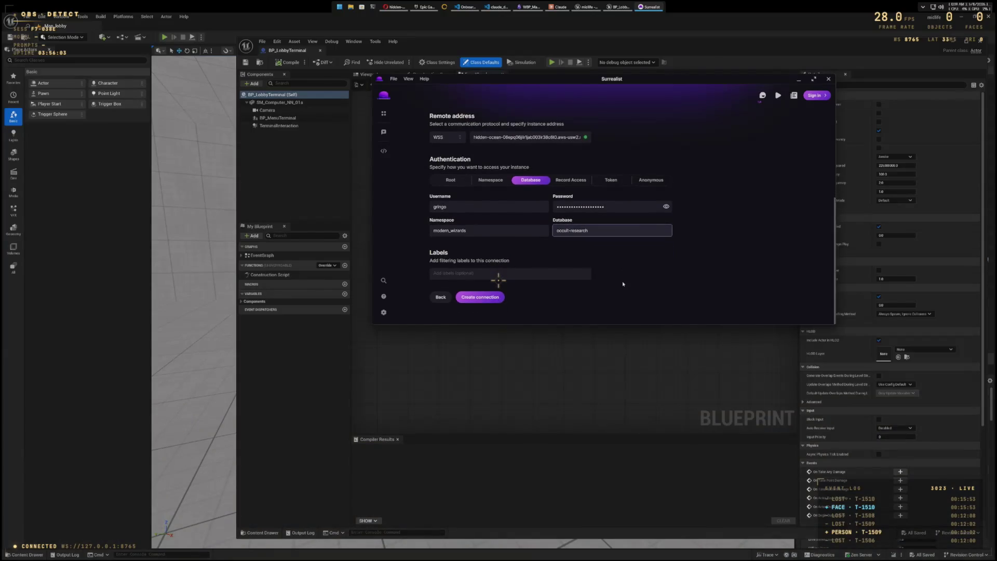
scroll(622, 281, up, 3)
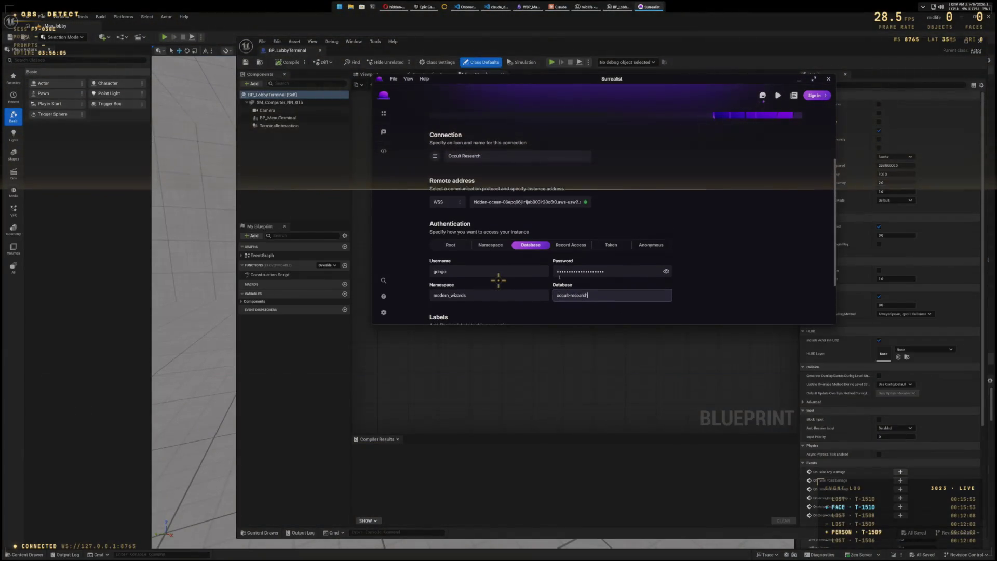
scroll(568, 276, down, 2)
click(491, 298)
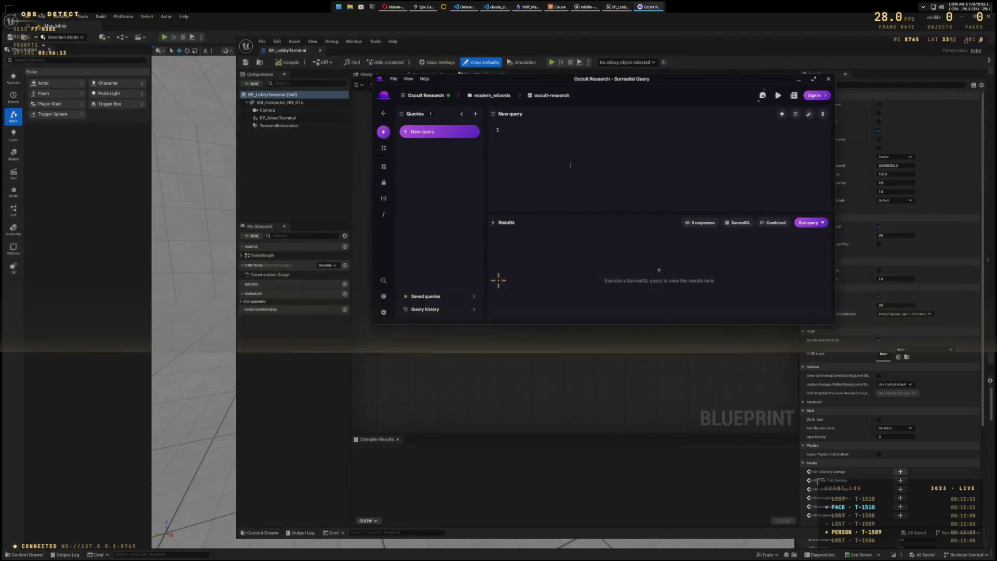
Return to Overview and delete the Occult Research connection
click(387, 117)
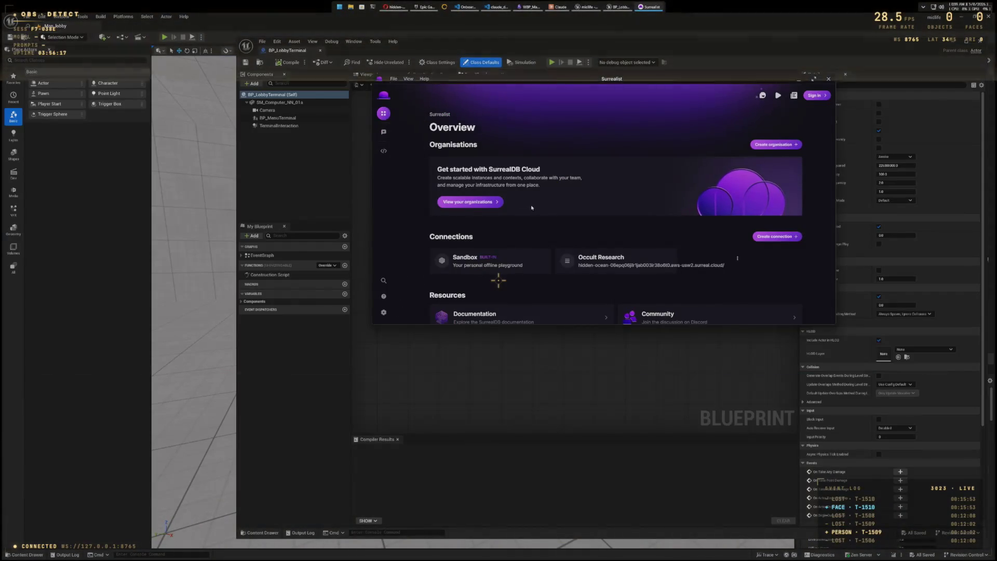
scroll(534, 206, down, 3)
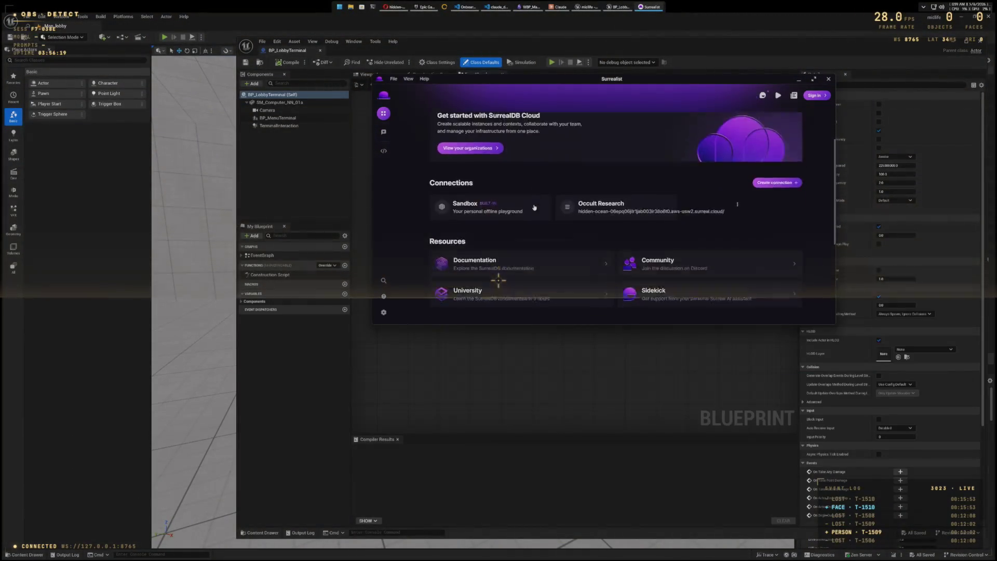
scroll(534, 207, up, 2)
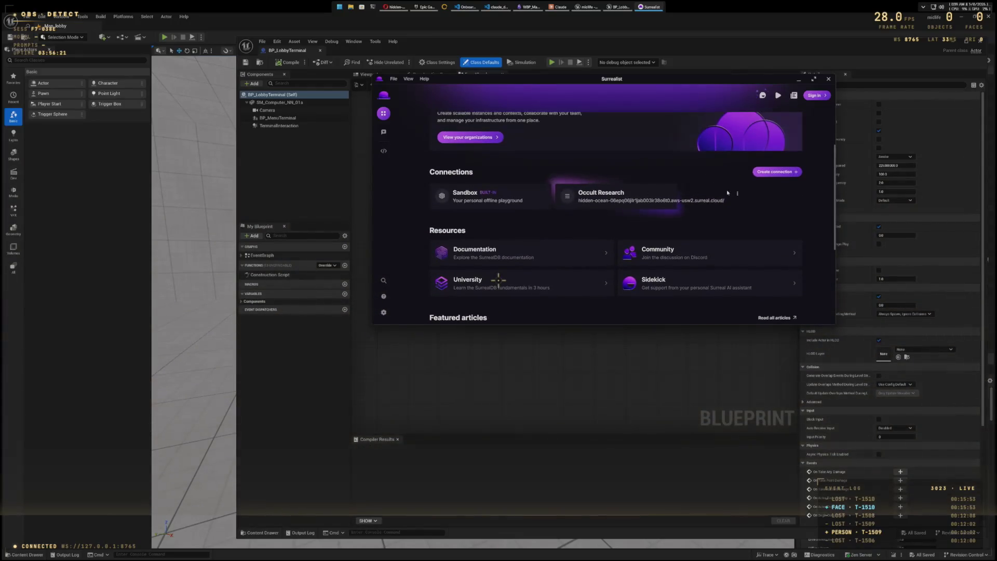
click(731, 229)
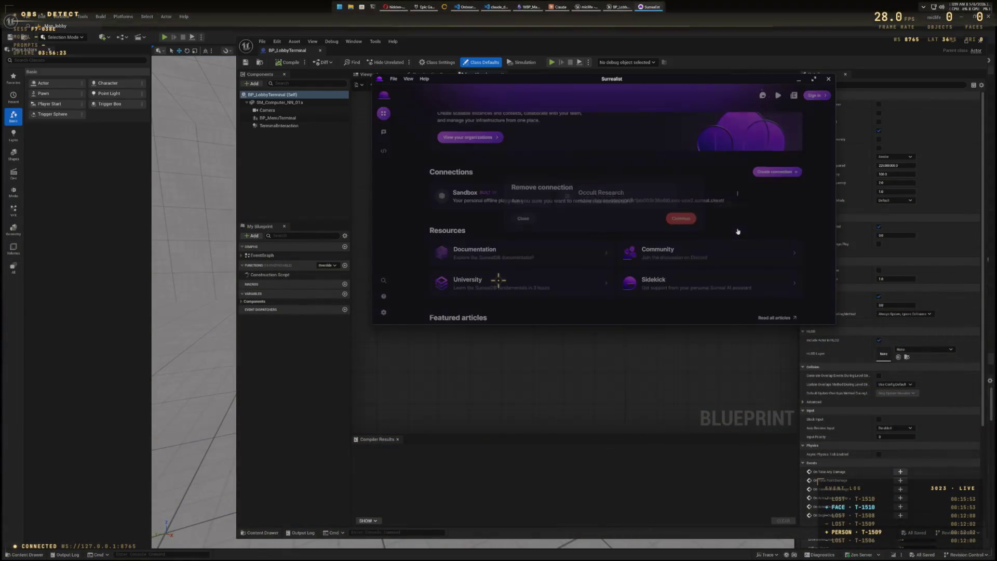
click(679, 213)
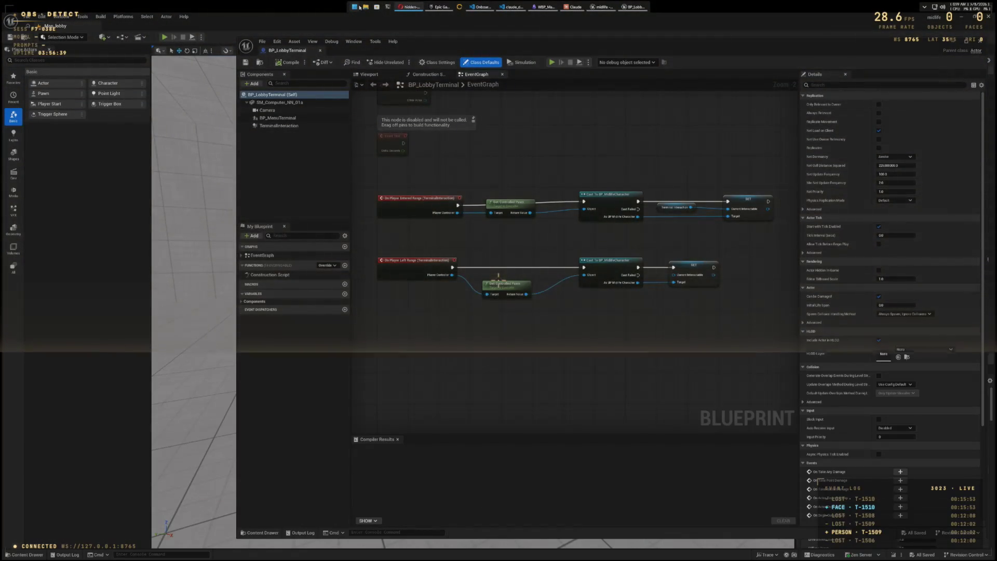
Search the Start menu for 'discord' and launch the Discord app
click(359, 7)
text(discord)
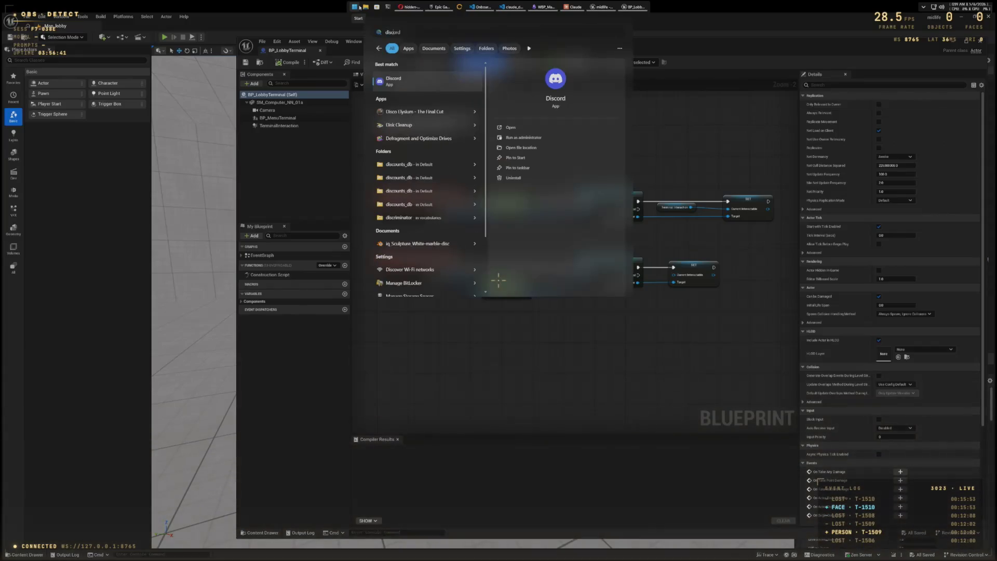
click(403, 82)
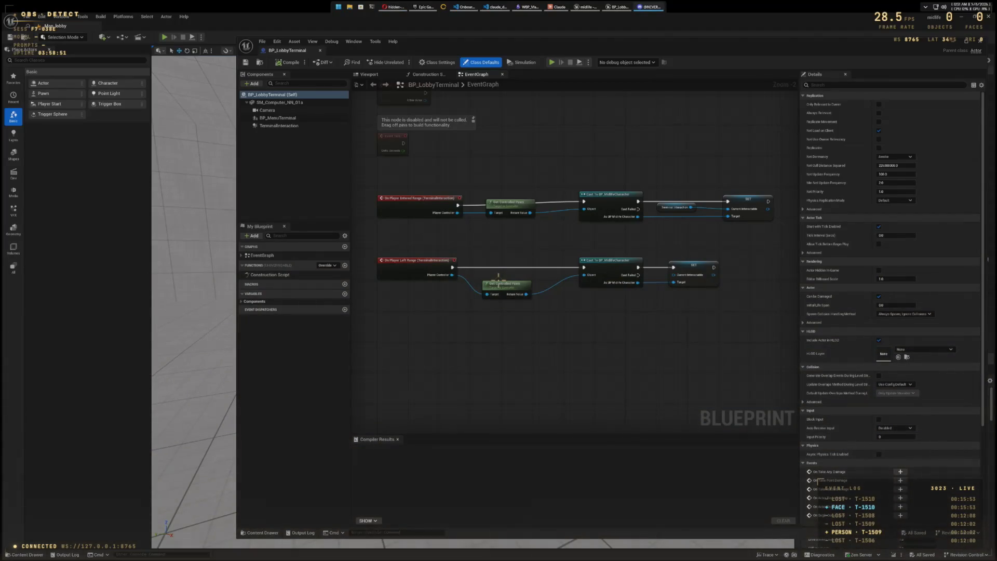
Open Discord's tray options from the hidden tray icons, then pan the event graph slightly left
click(925, 6)
right_click(923, 29)
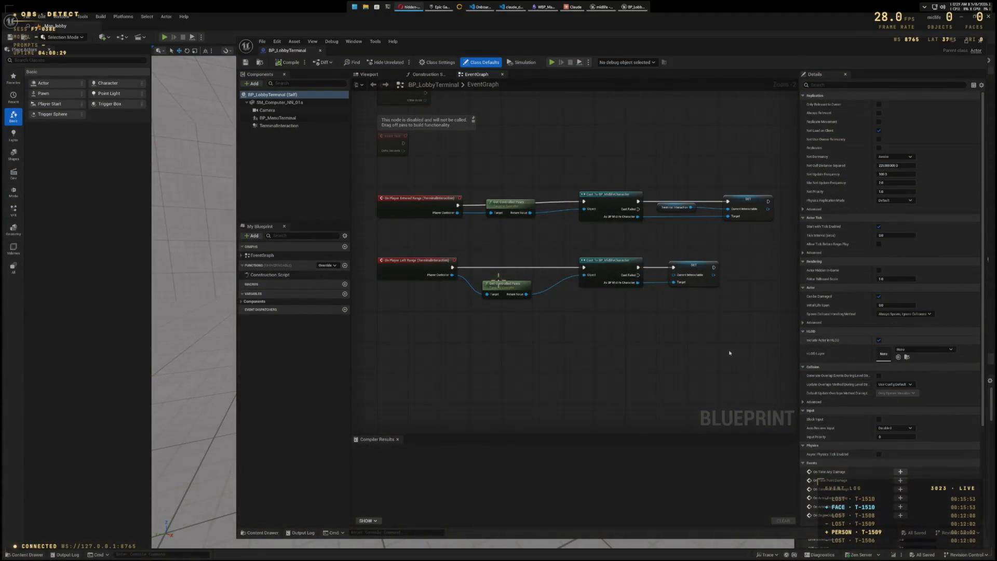
drag(727, 349, 710, 343)
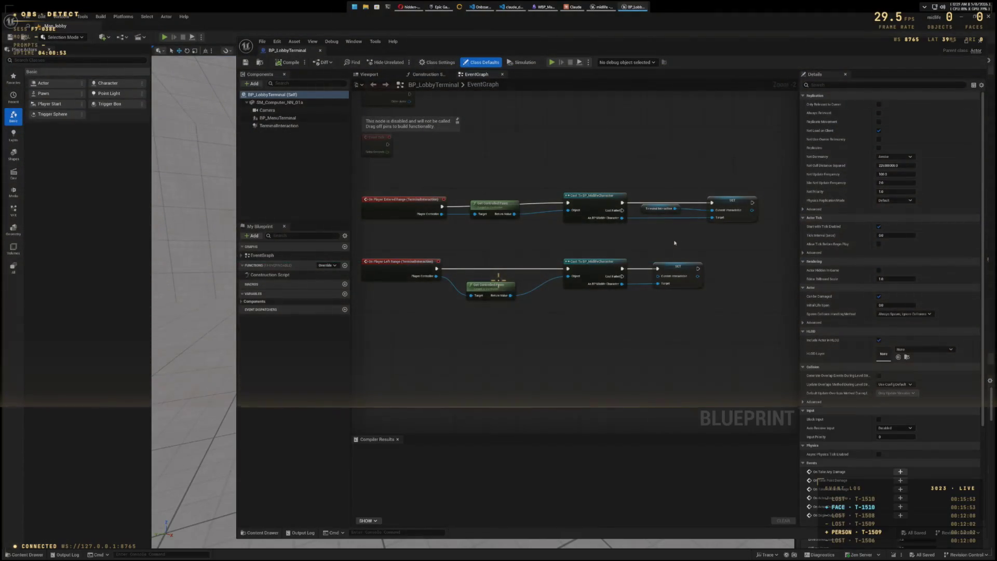
click(355, 7)
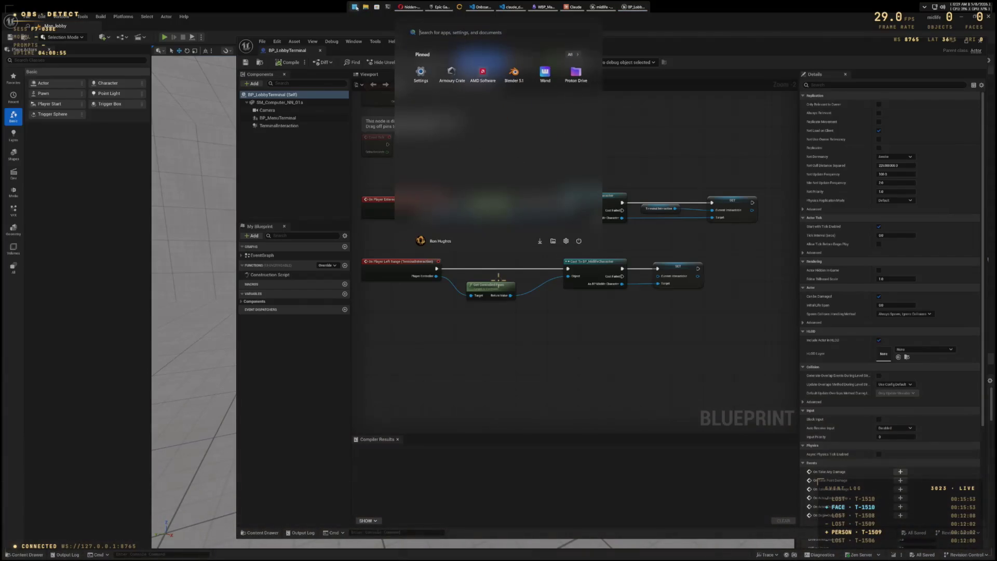
Launch Surrealist, move its window up and right, widen it, and start a new connection
text(snipping tool)
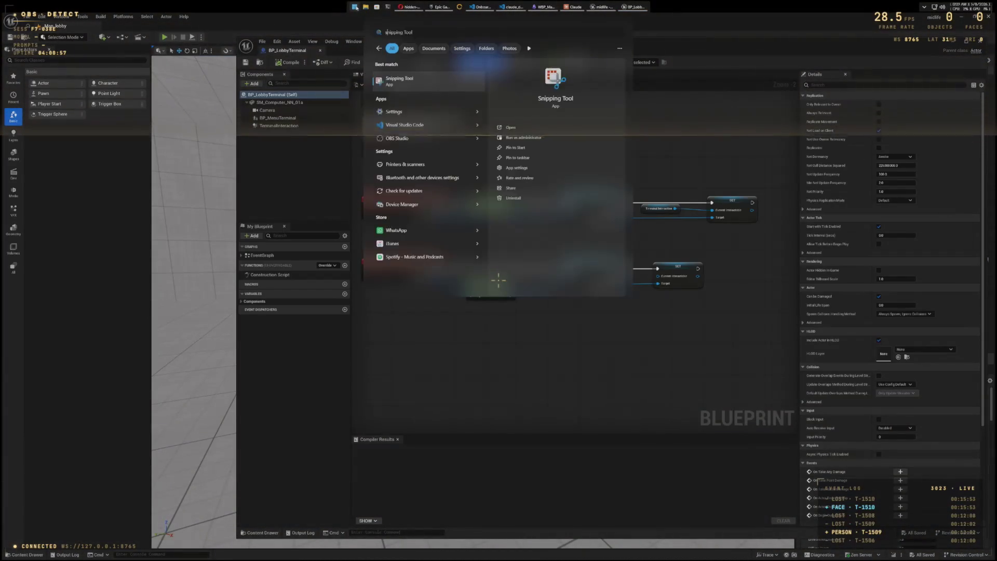
click(384, 79)
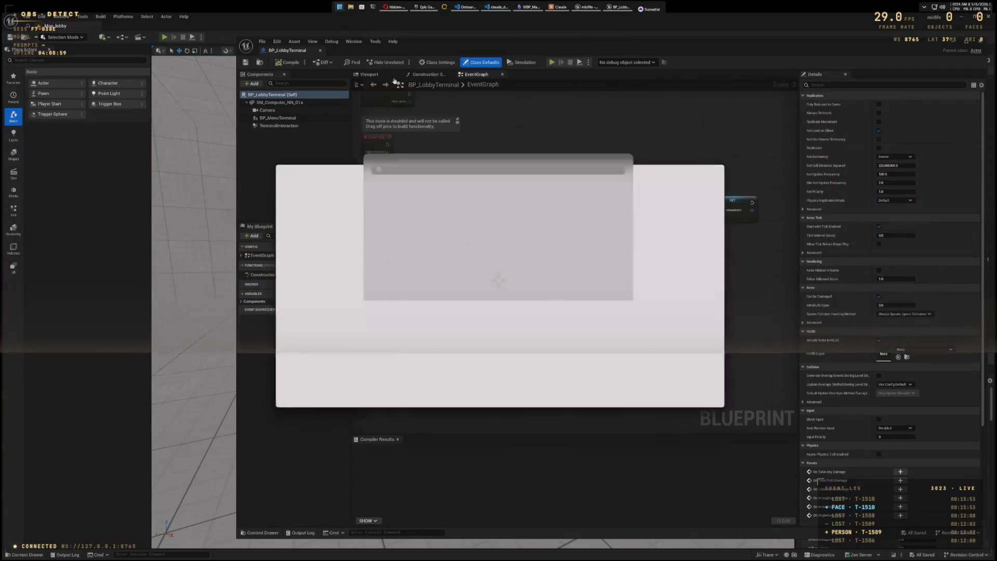
mouse_move(442, 167)
mouse_down()
mouse_move(472, 94)
mouse_move(489, 86)
mouse_up()
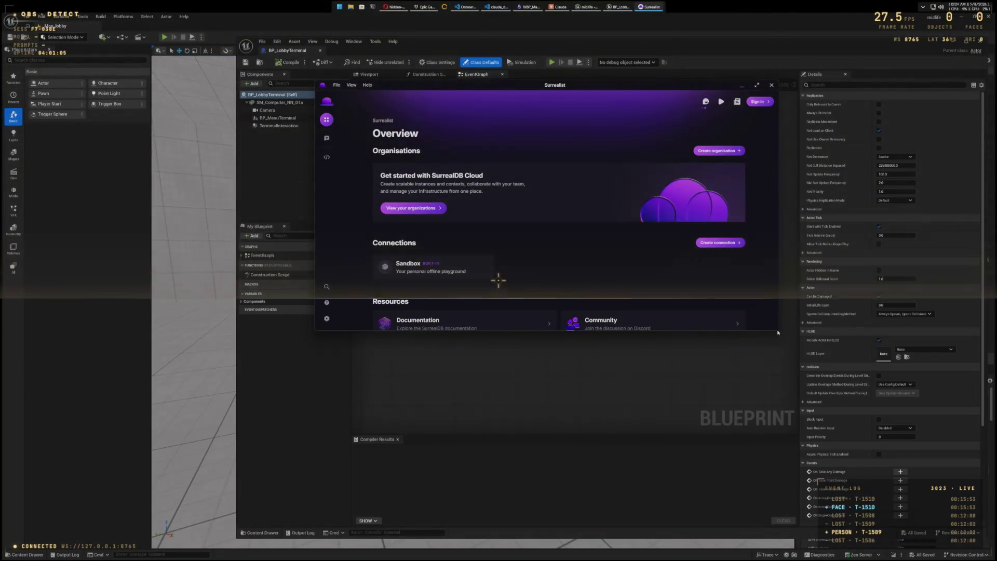
mouse_move(780, 329)
mouse_down()
mouse_move(849, 329)
mouse_move(810, 415)
mouse_up()
click(757, 246)
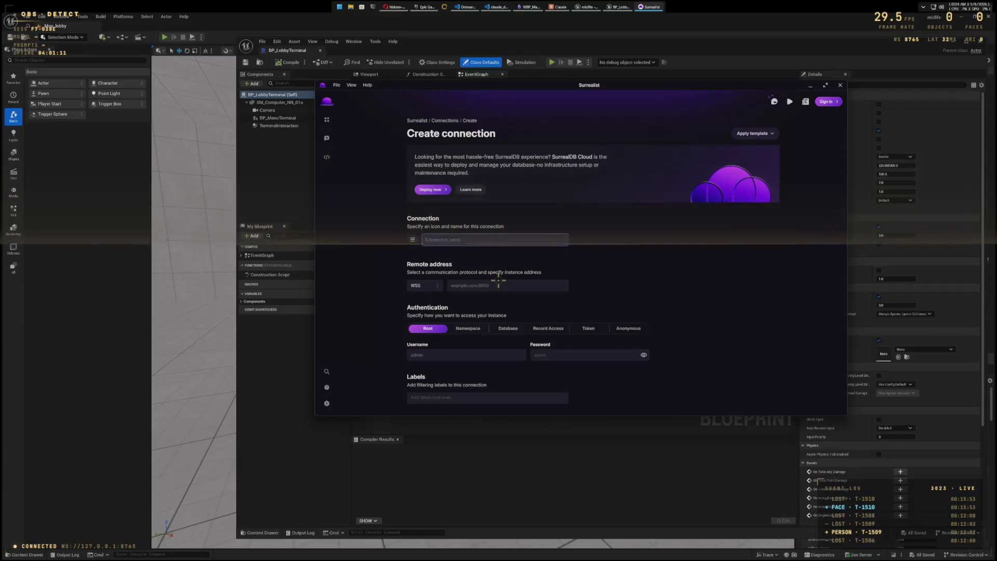
Name the connection 'occult thing', use the saved remote address, and choose Database authentication
text(occult thing)
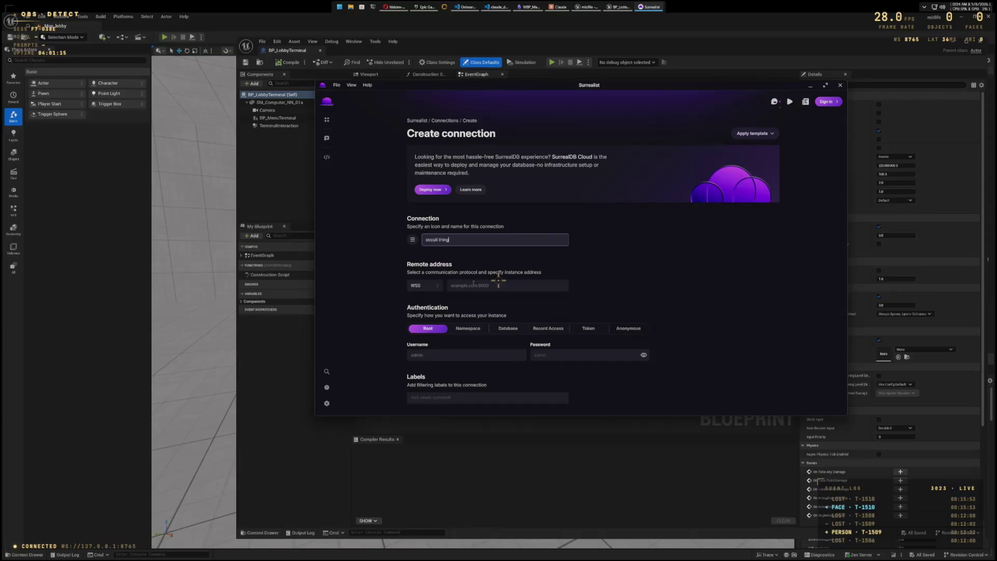
click(473, 284)
click(502, 308)
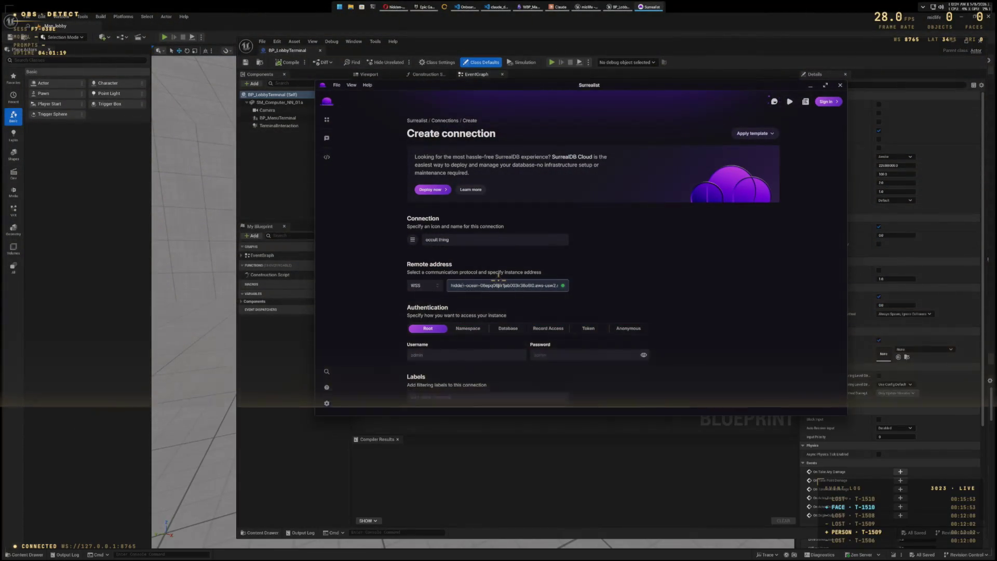
scroll(661, 275, down, 1)
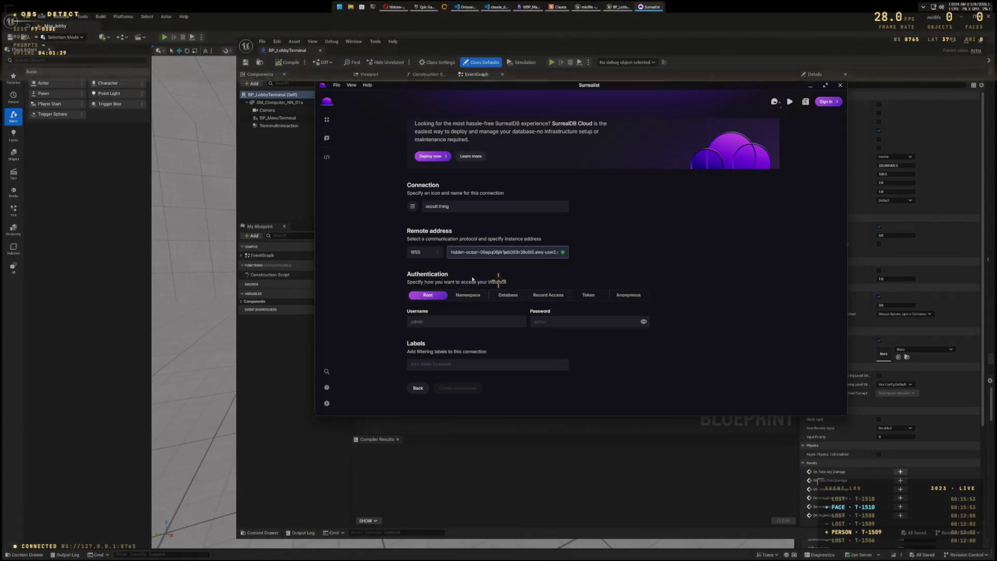
click(505, 296)
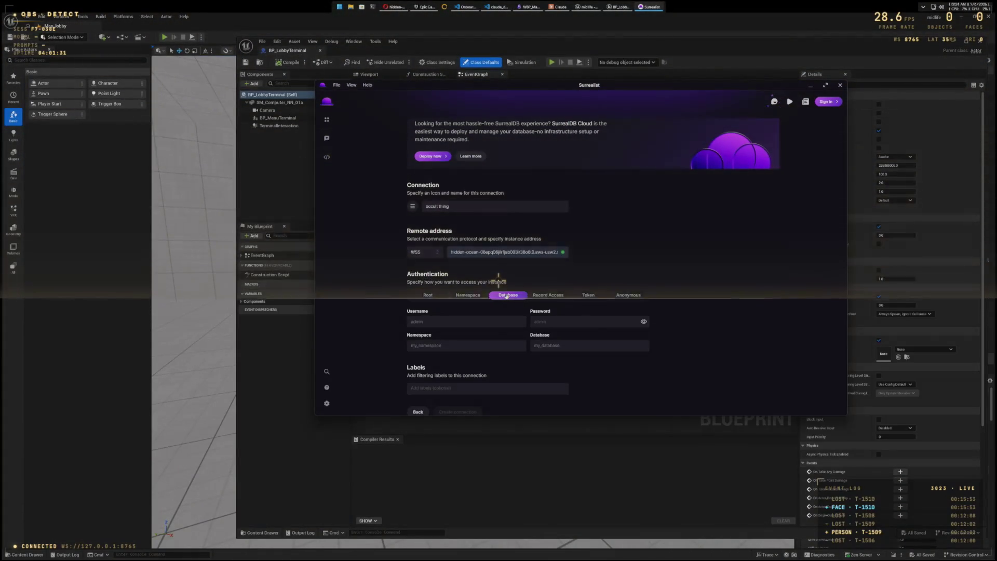
Enter the username and password, namespace modern_wizards and database occult-research
click(455, 320)
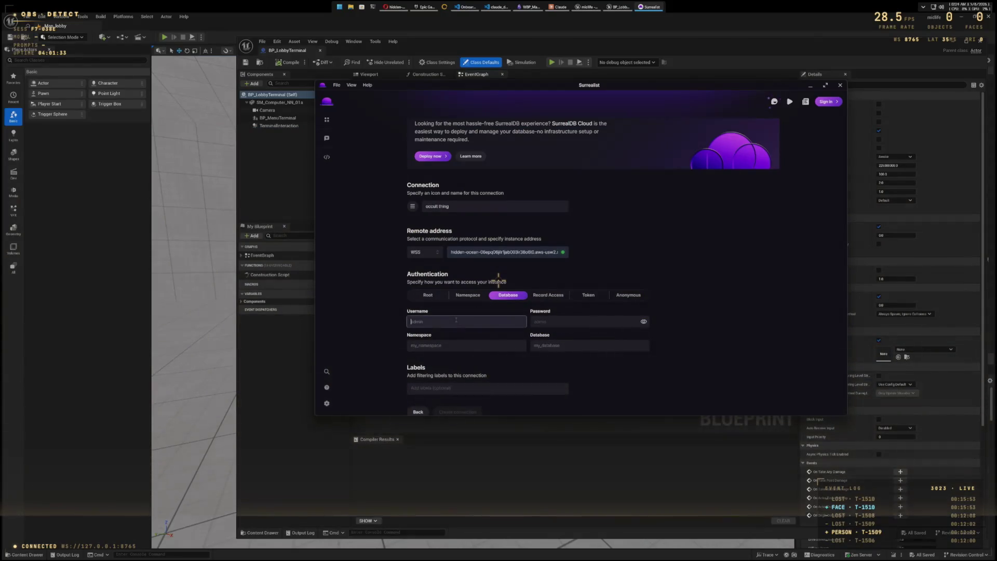
text(o)
key(Tab)
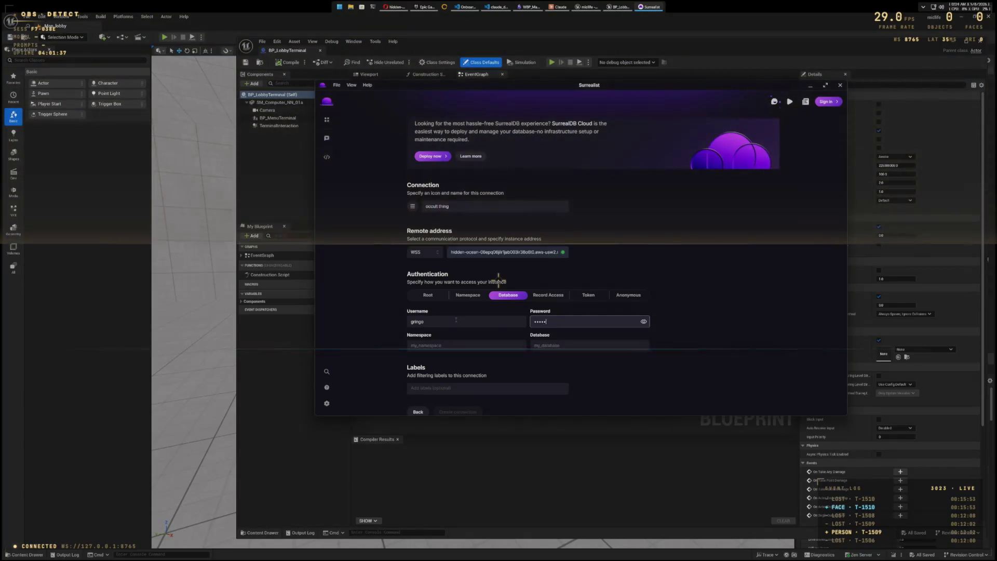
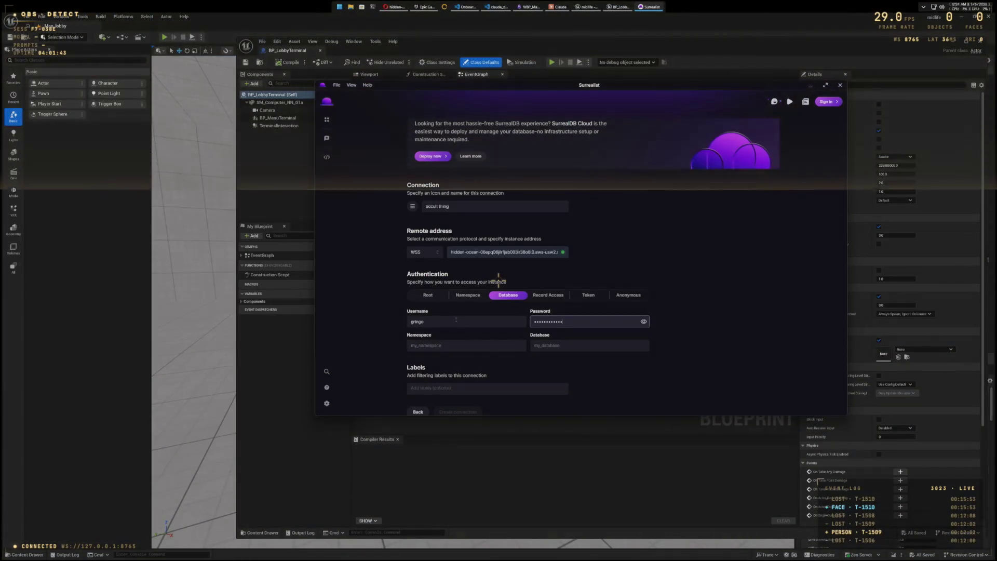
key(ctrl+a)
key(BackSpace)
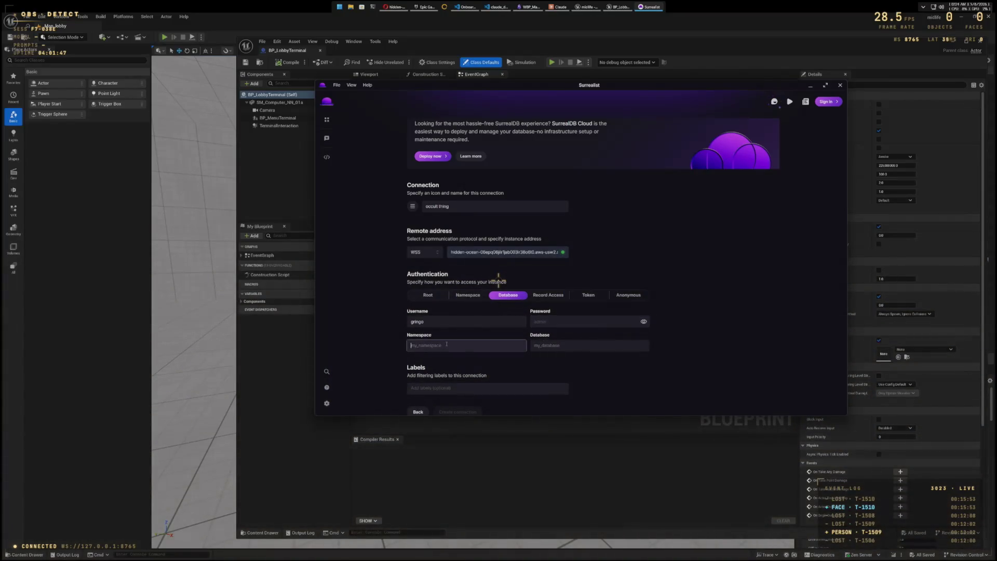
text(modern_wizards)
key(Tab)
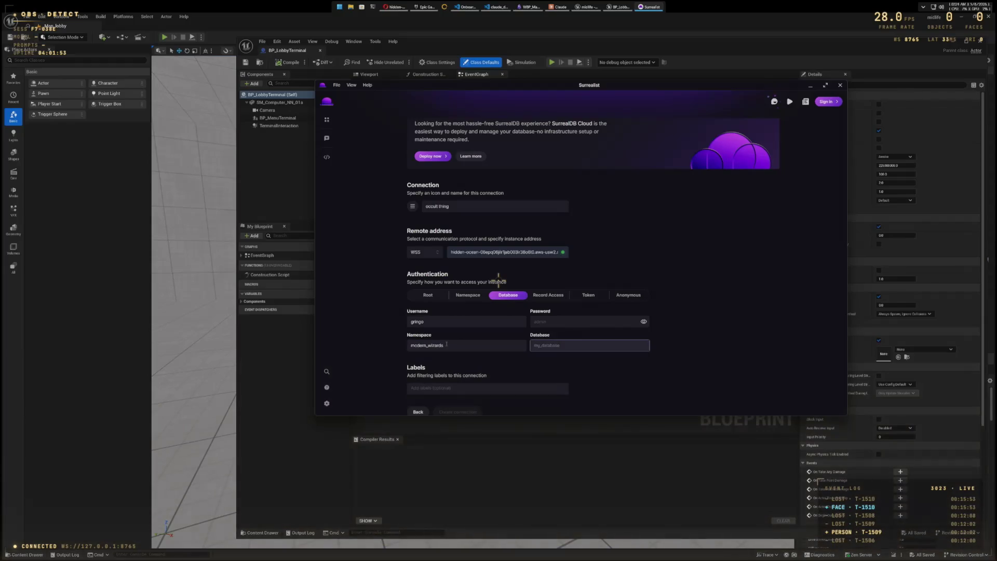
text(t-researc)
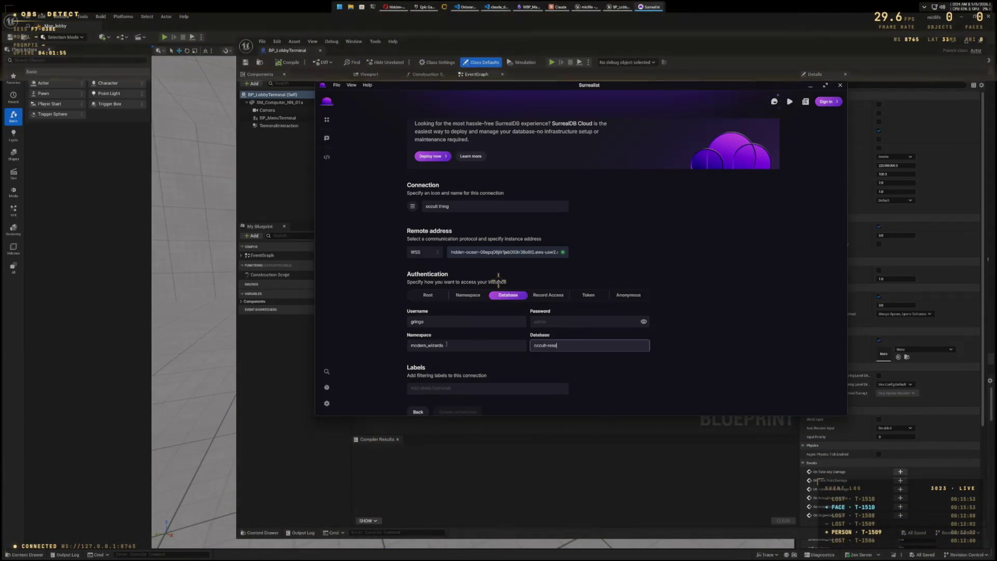
text(h)
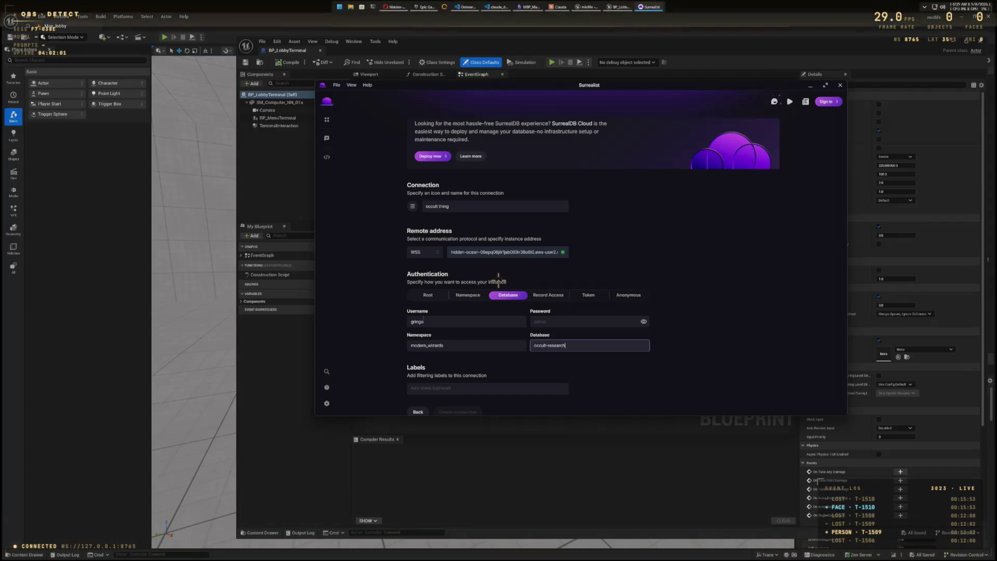
scroll(584, 372, down, 1)
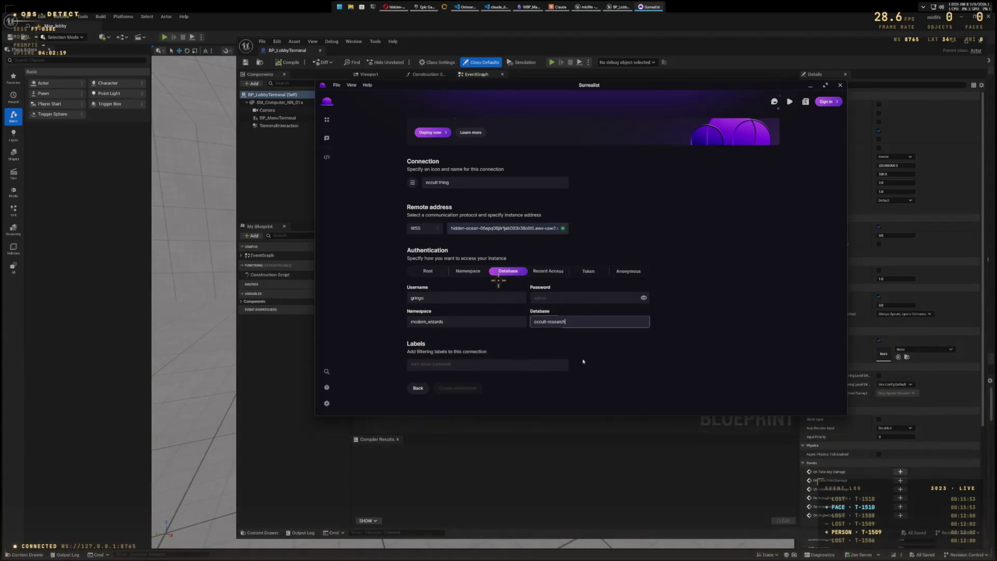
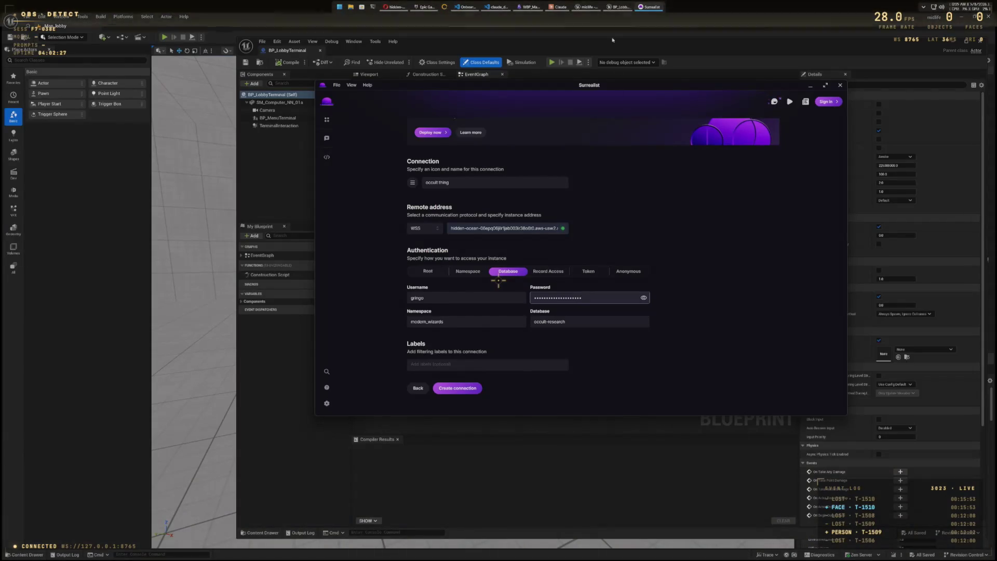
Glance at the editor, return to the form, and create the occult thing connection
key(alt+Tab)
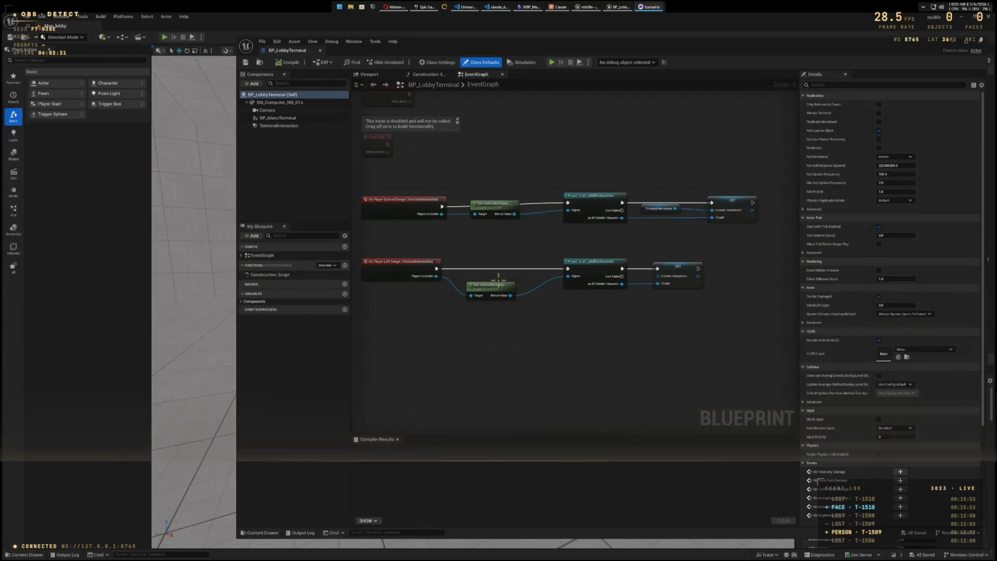
click(650, 7)
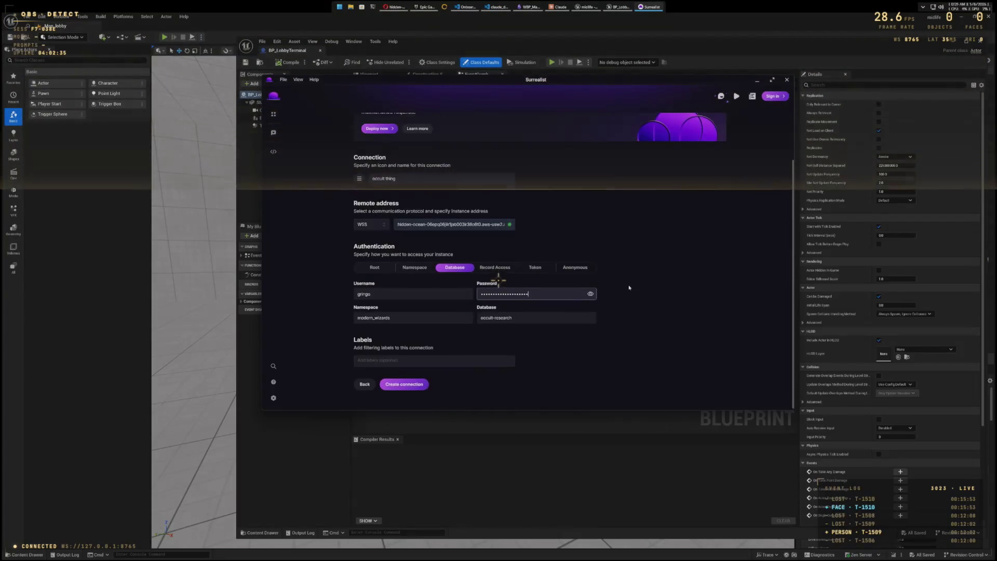
click(400, 383)
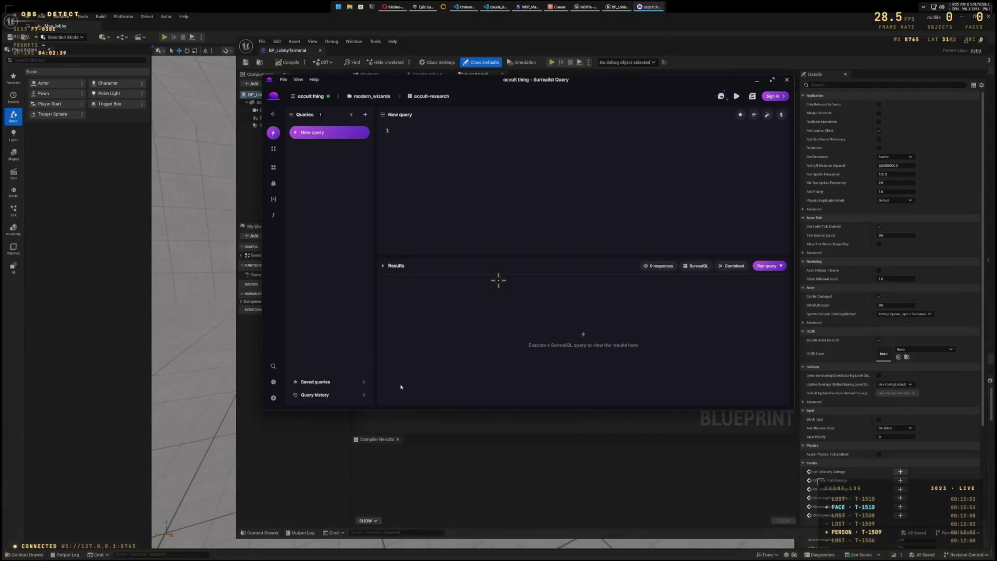
Reconnect and then disconnect the occult thing connection, and return to the Overview page
click(321, 98)
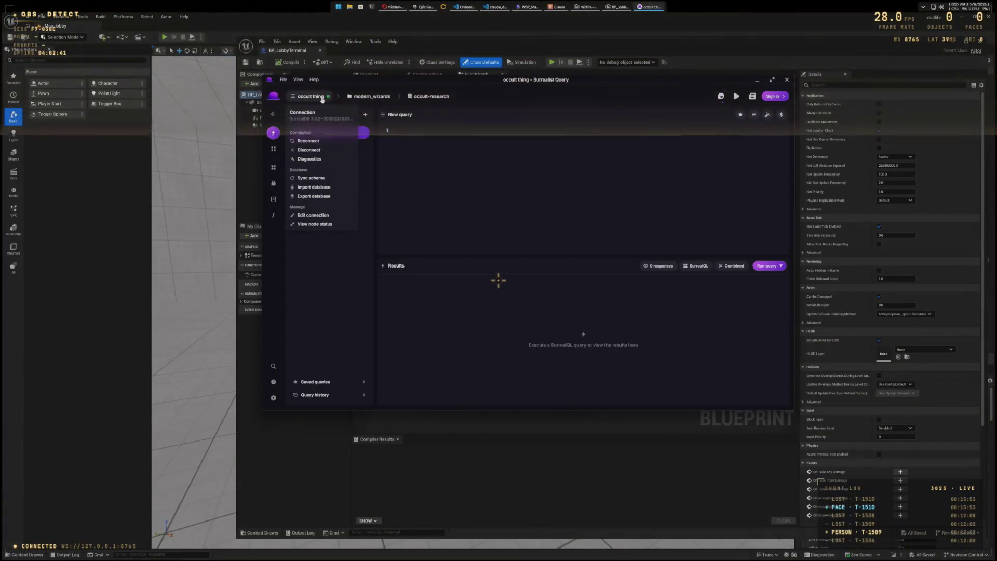
click(308, 141)
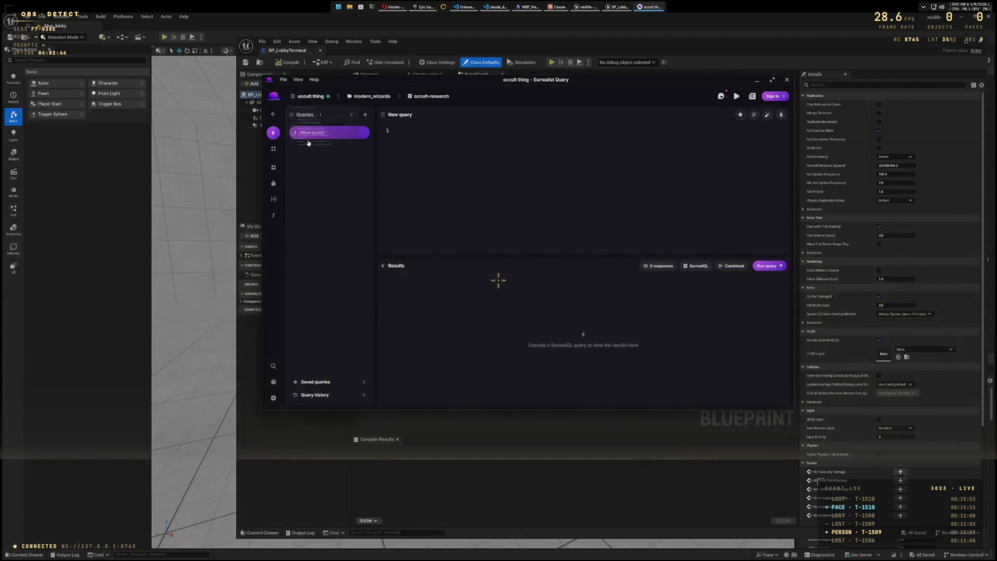
click(312, 97)
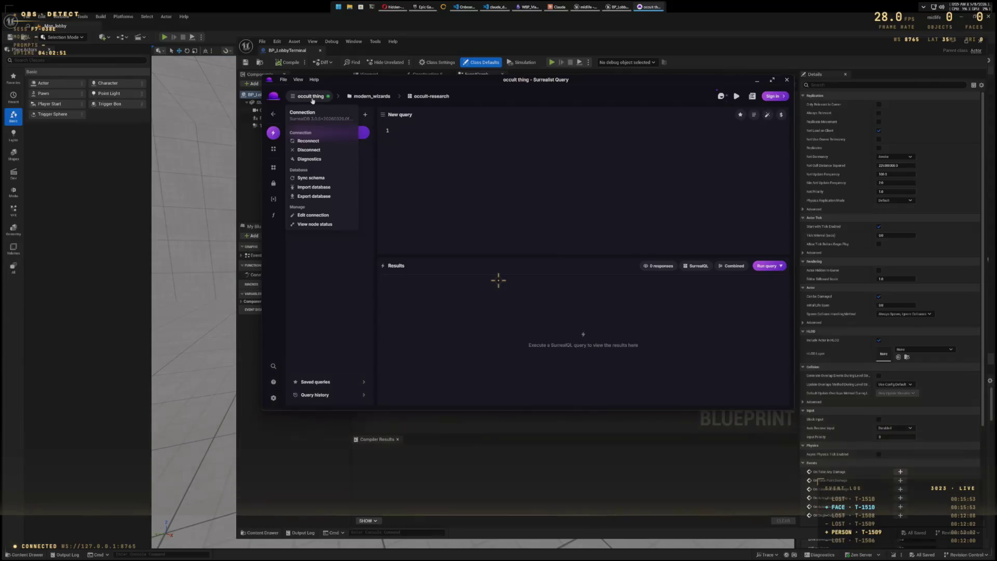
click(316, 150)
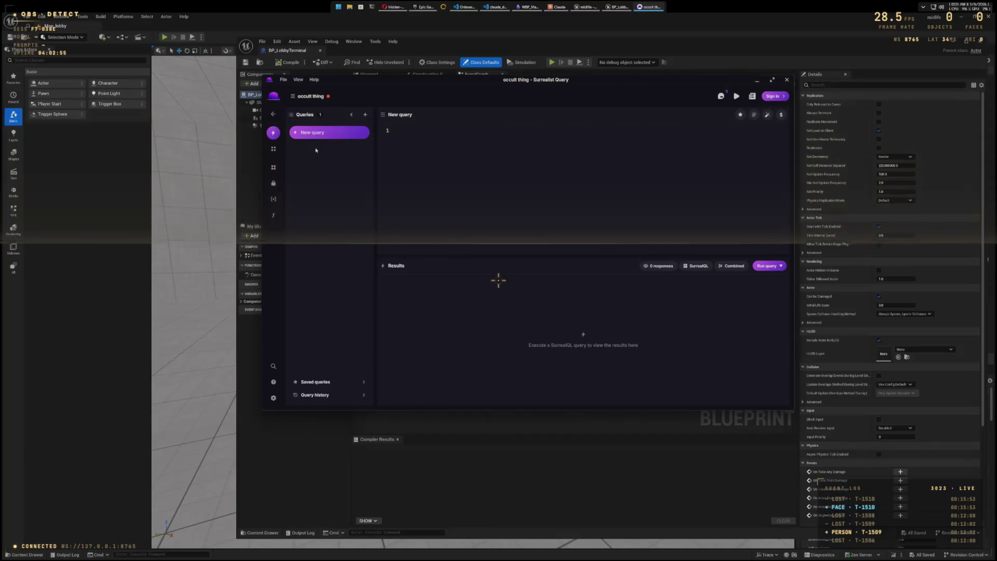
click(306, 97)
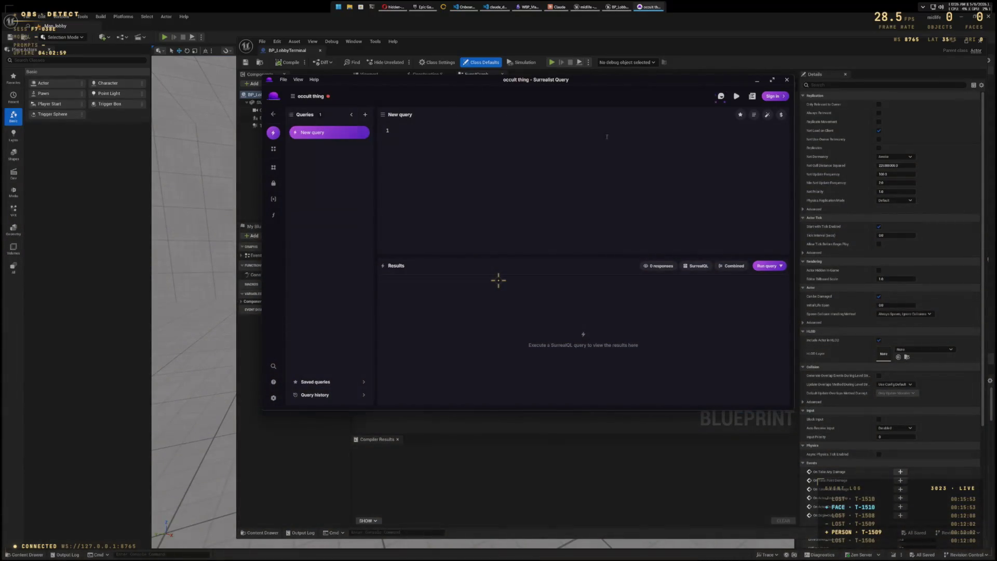
click(273, 114)
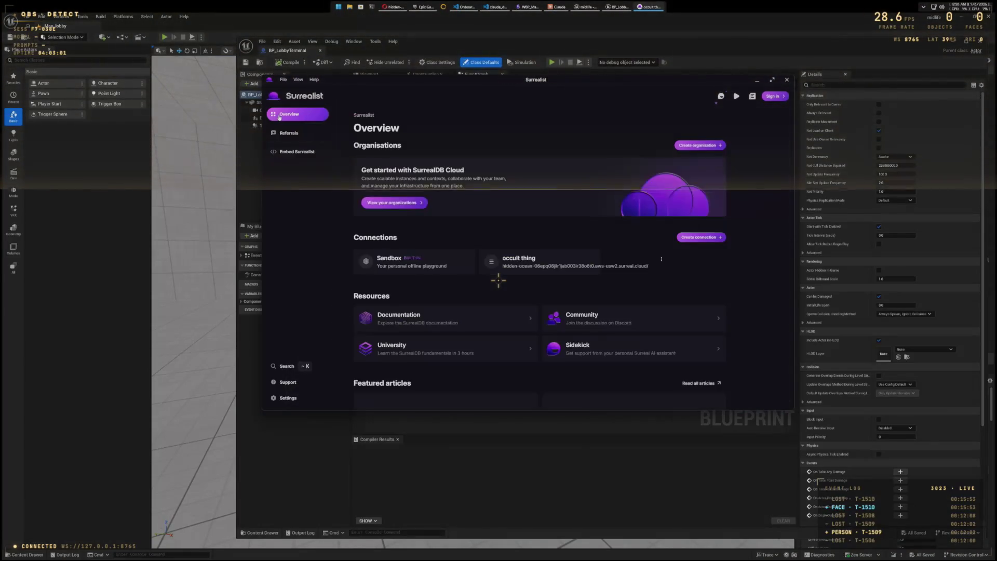
click(590, 258)
click(276, 115)
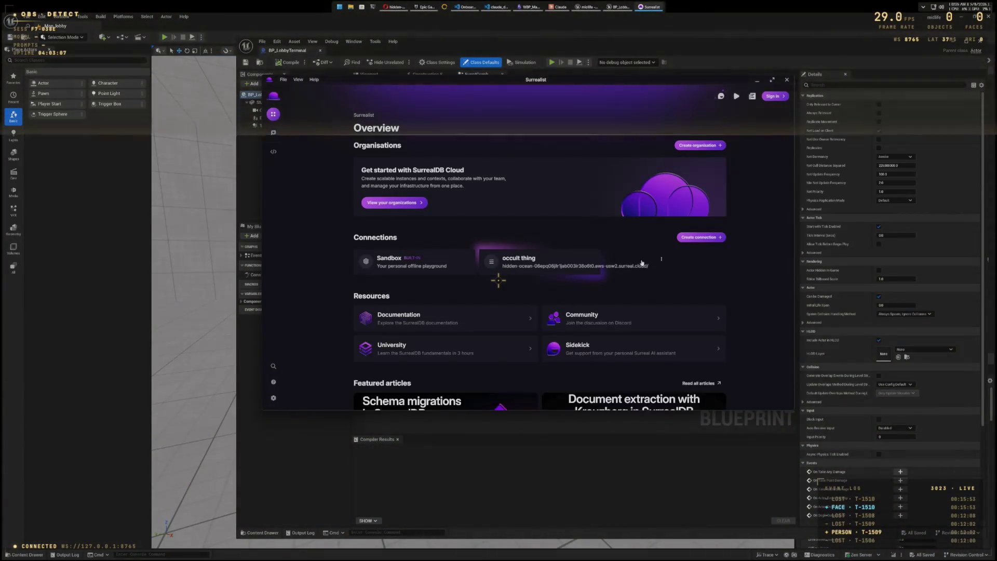
click(661, 258)
click(660, 273)
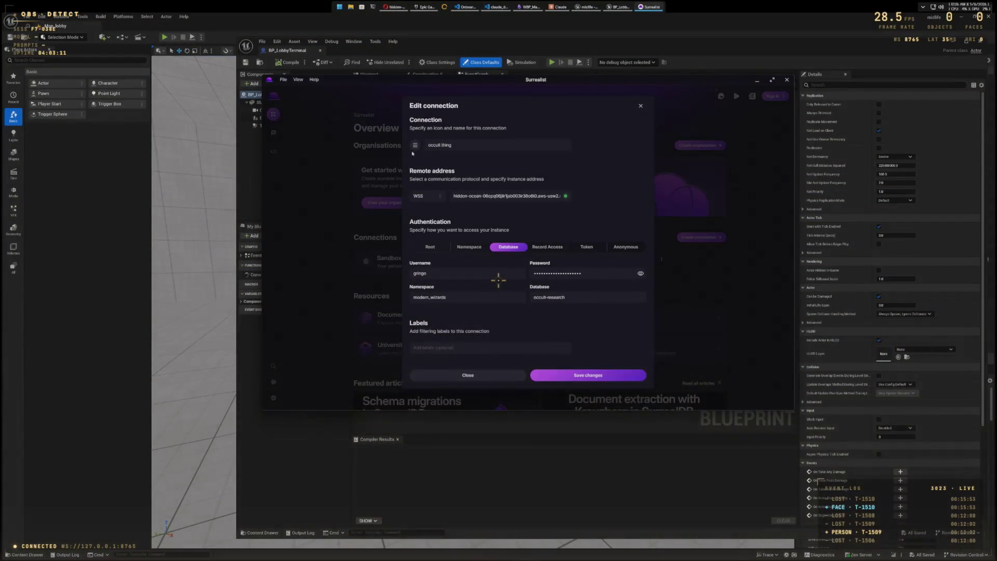
triple_click(456, 146)
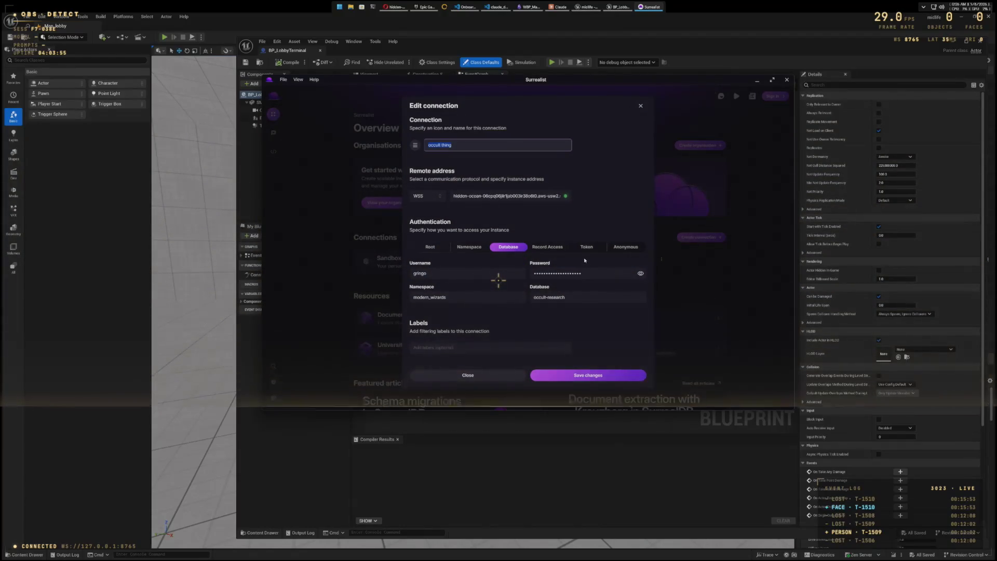
key(Escape)
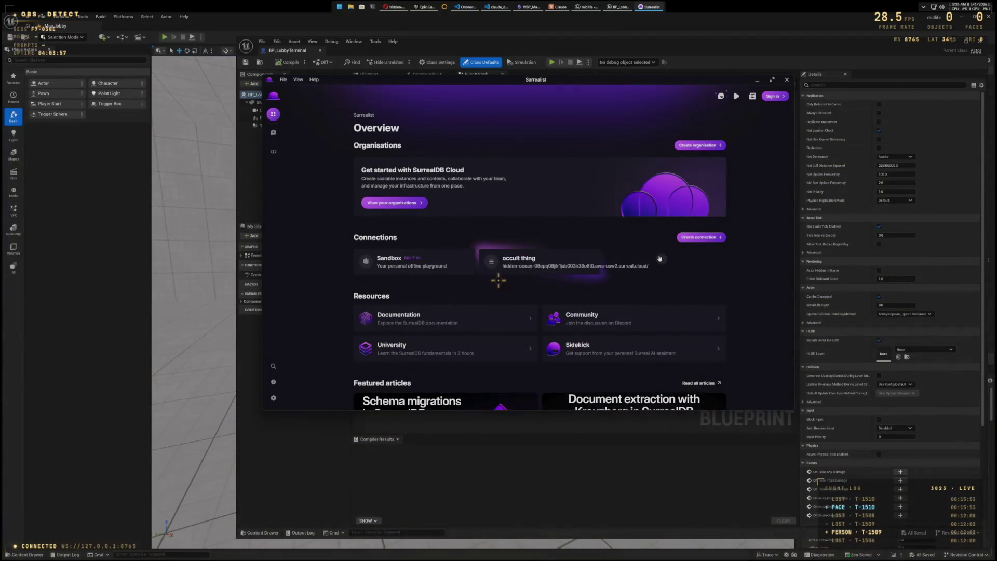
Remove the occult thing connection, close Surrealist, and pull the Surrealist Cloud page into its own window
click(656, 294)
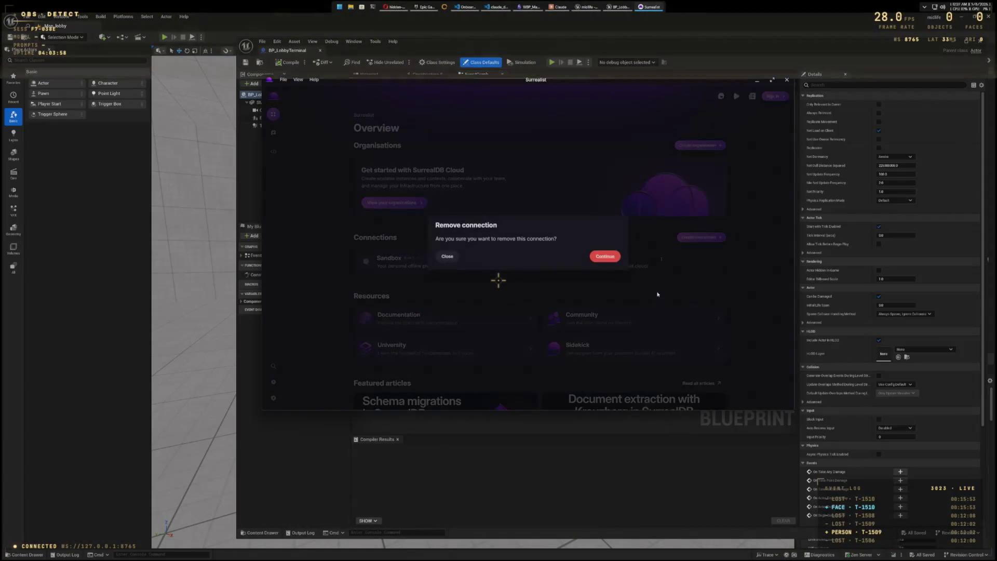
click(605, 257)
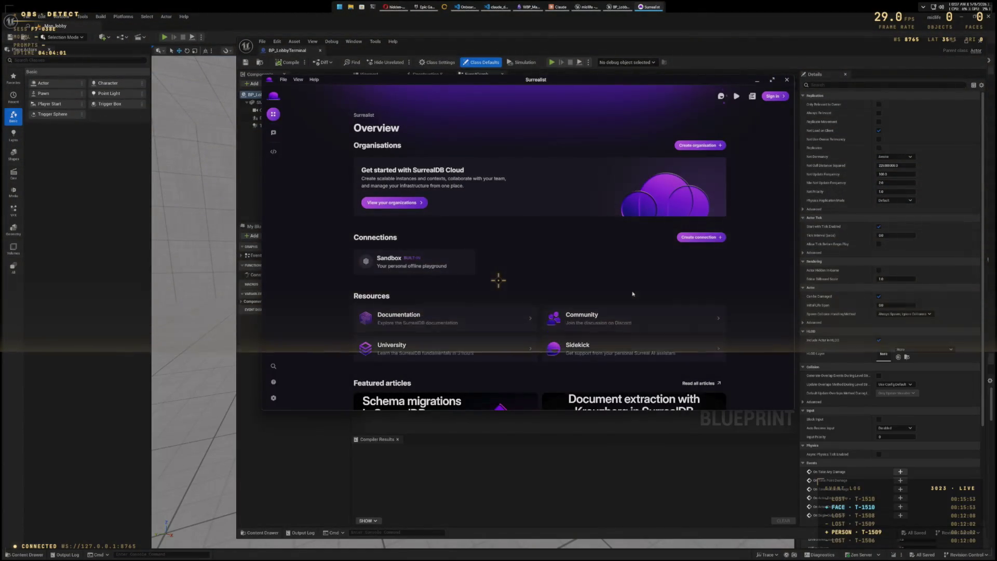
click(787, 80)
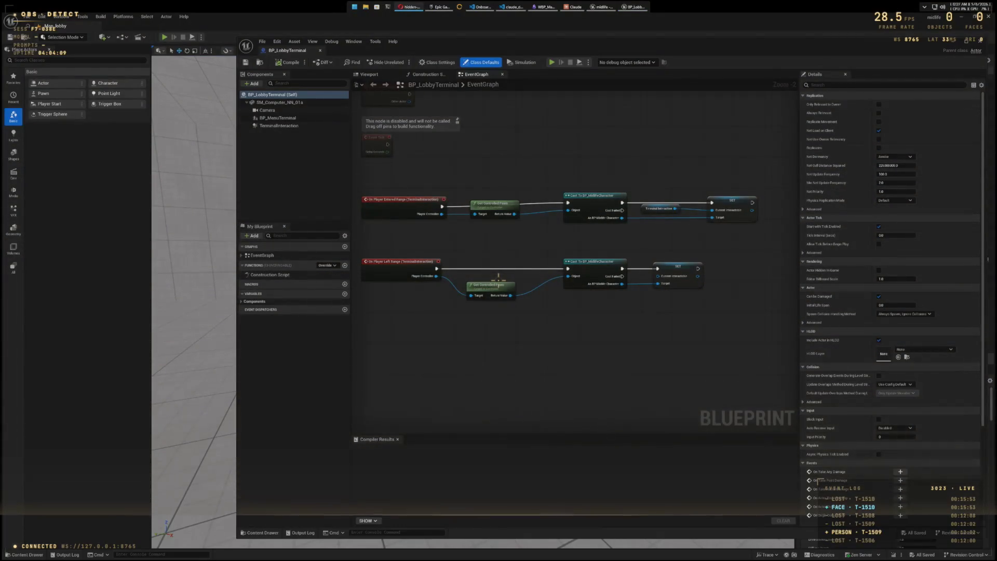
drag(760, 176, 659, 167)
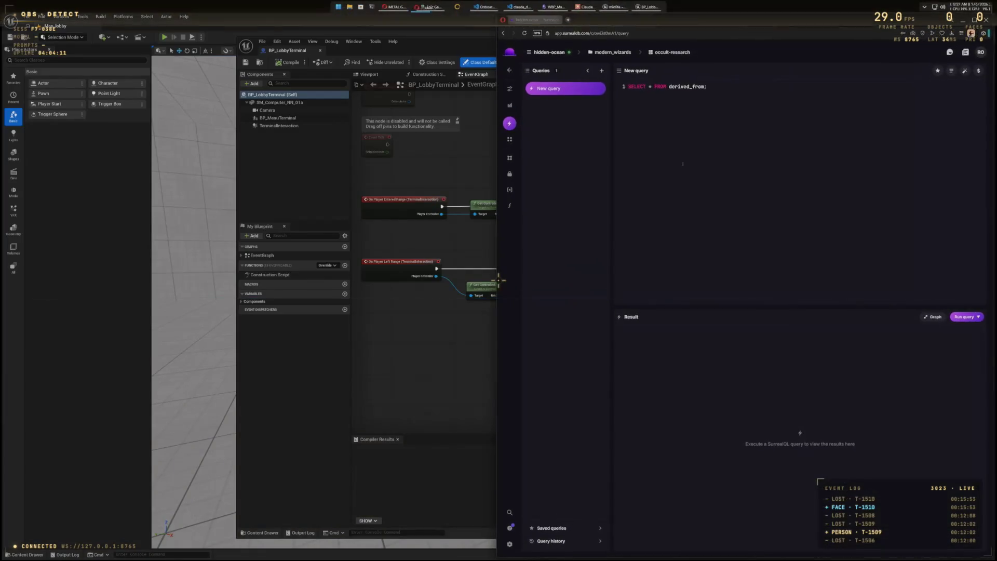
View the occult-research tables in Surrealist Cloud's Explorer, then minimize the browser
mouse_move(510, 139)
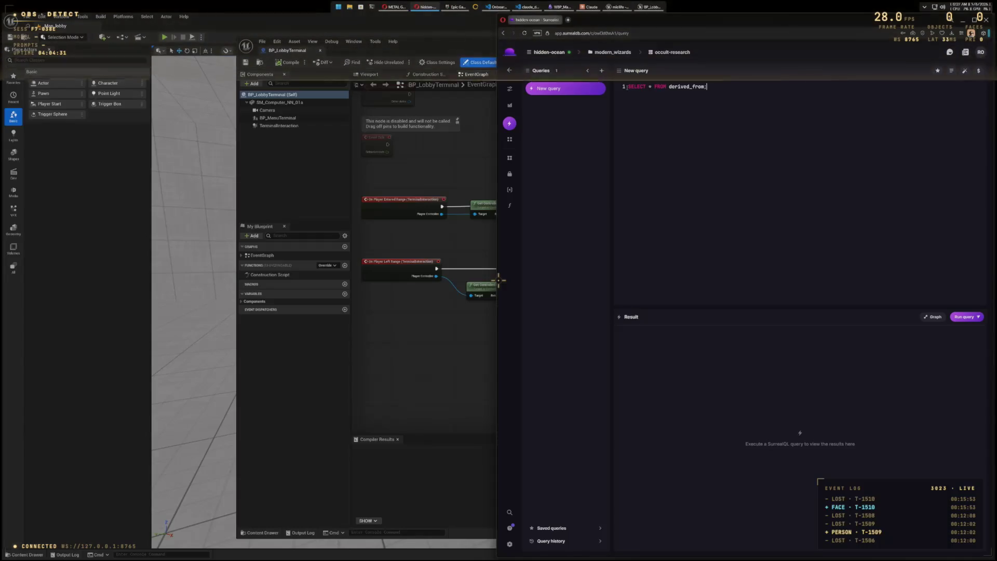
click(515, 140)
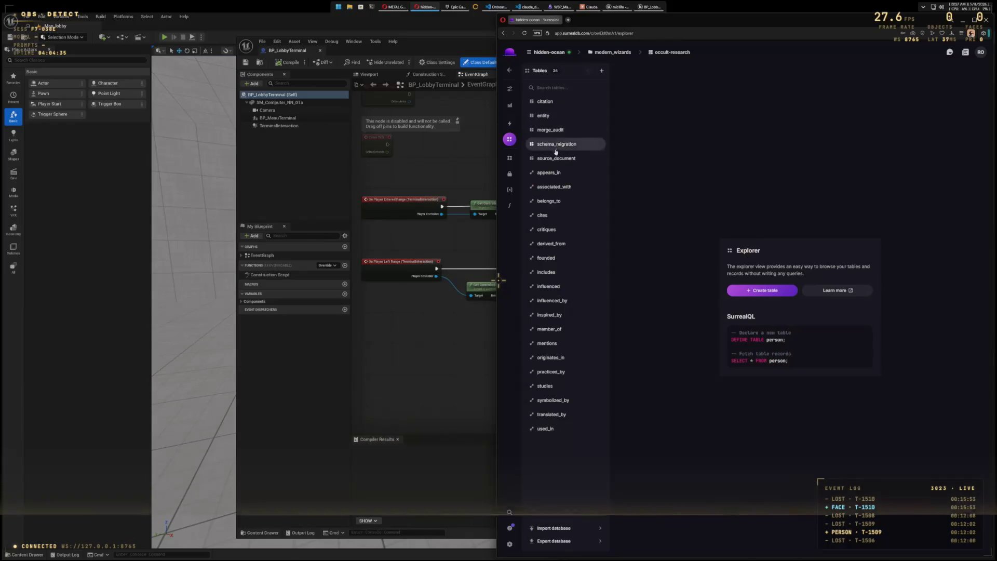
click(496, 280)
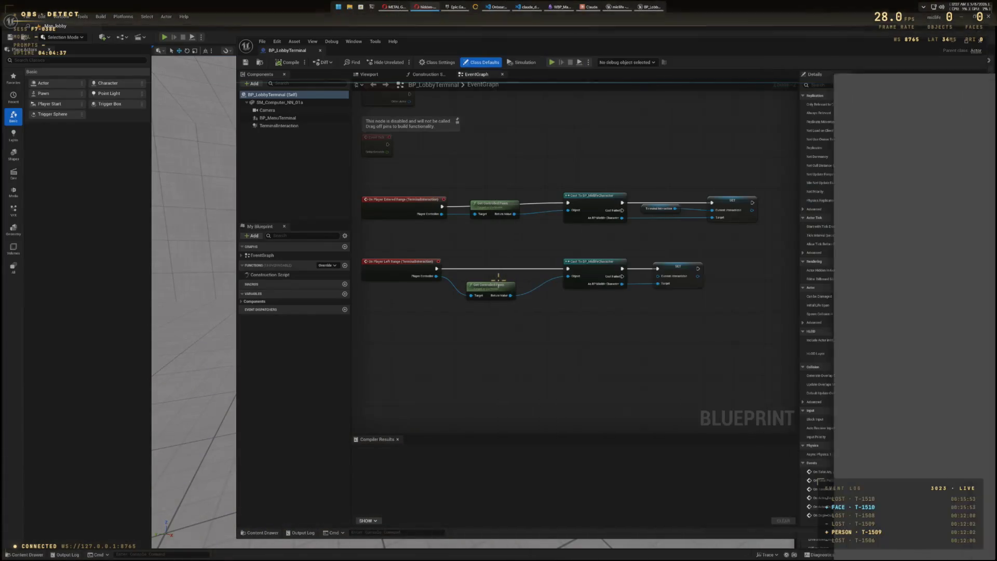
Launch the Surrealist desktop app from the Start menu search
click(339, 7)
text(surrealist)
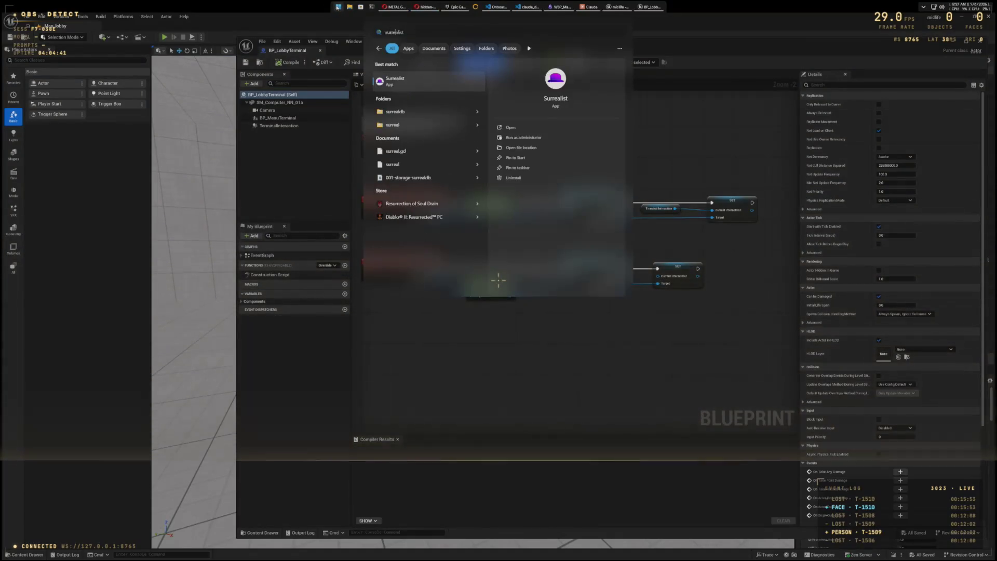
click(405, 78)
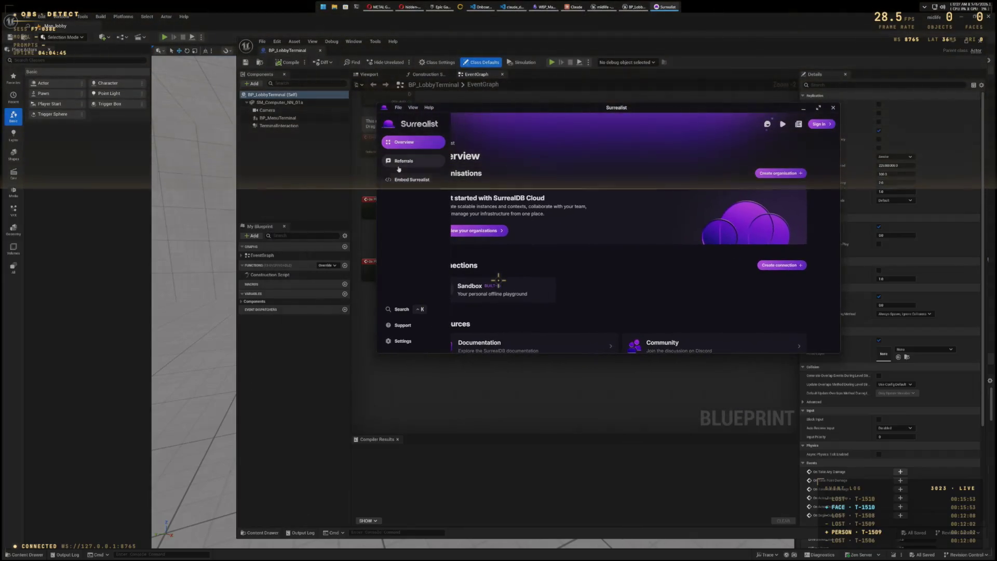
Start a connection named occgring with the pasted cloud instance address and Database authentication
click(762, 266)
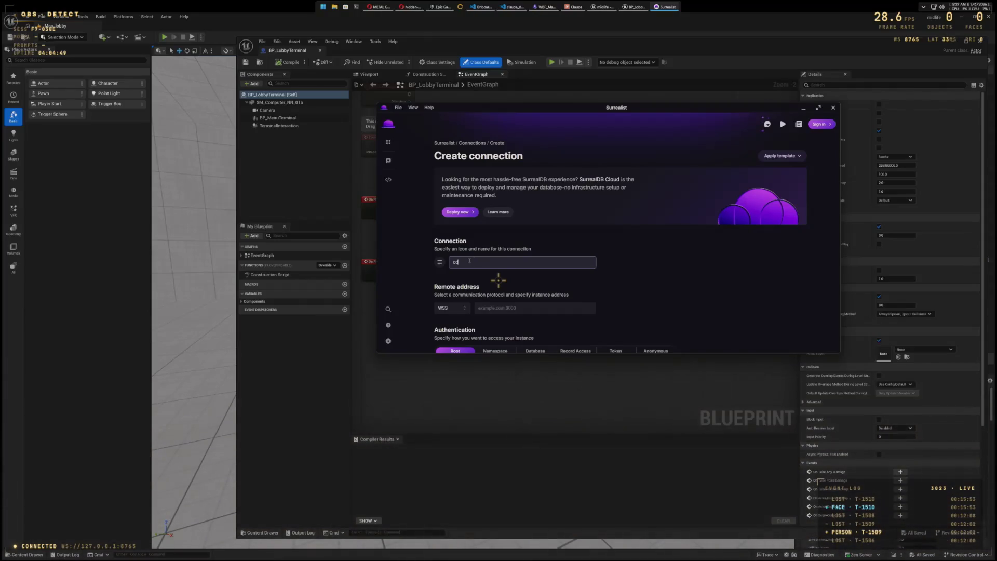
text(gring)
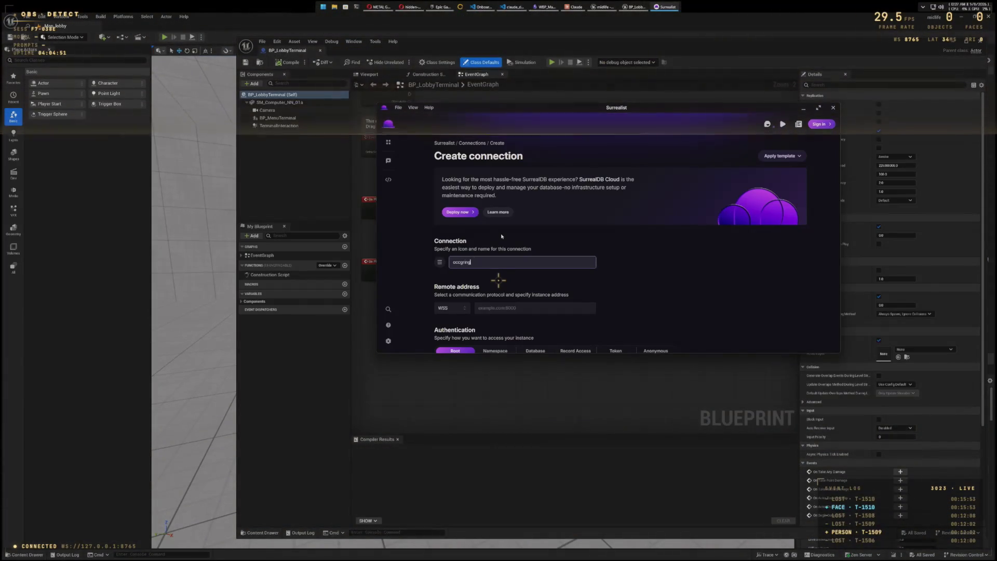
click(527, 308)
key(ctrl+v)
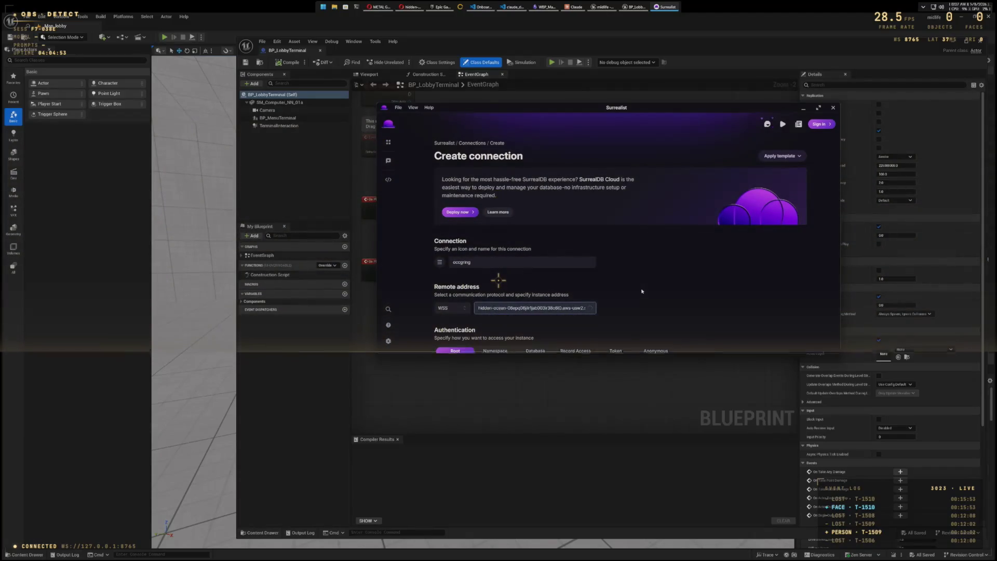
scroll(648, 289, down, 3)
click(536, 233)
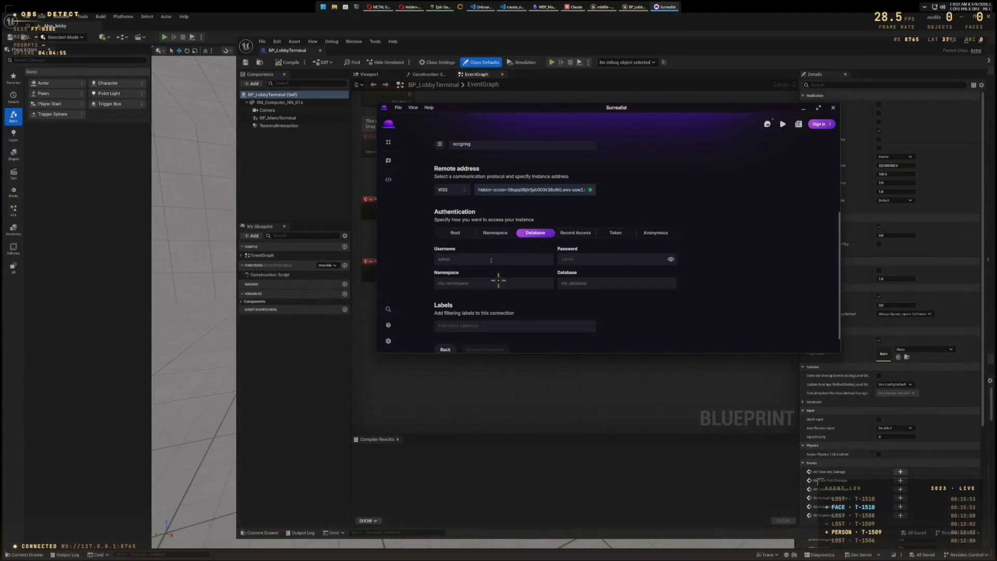
Enter username, password, namespace modern_wizards and database occult-research, then create the connection
key(Tab)
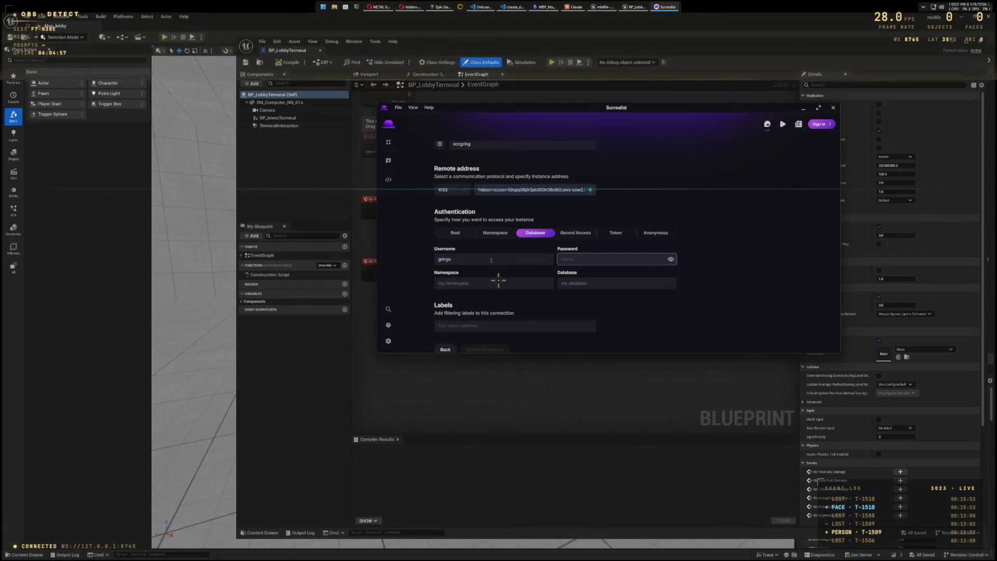
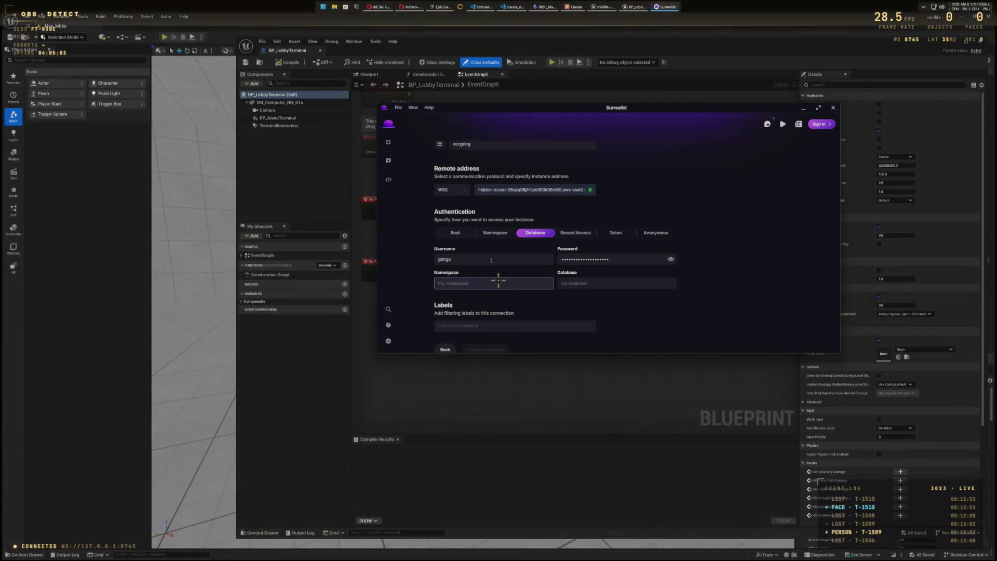
key(Tab)
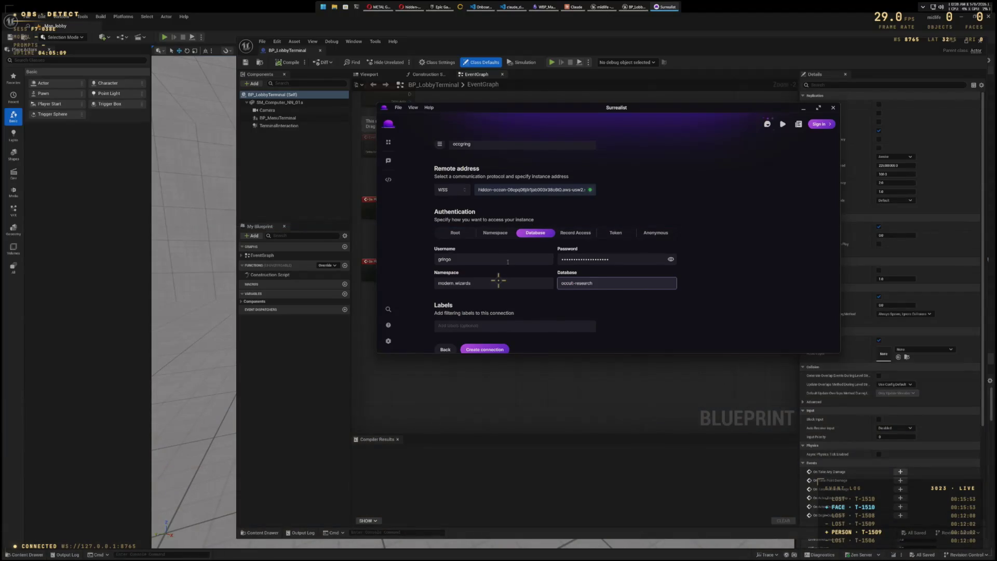
scroll(544, 324, down, 1)
click(484, 326)
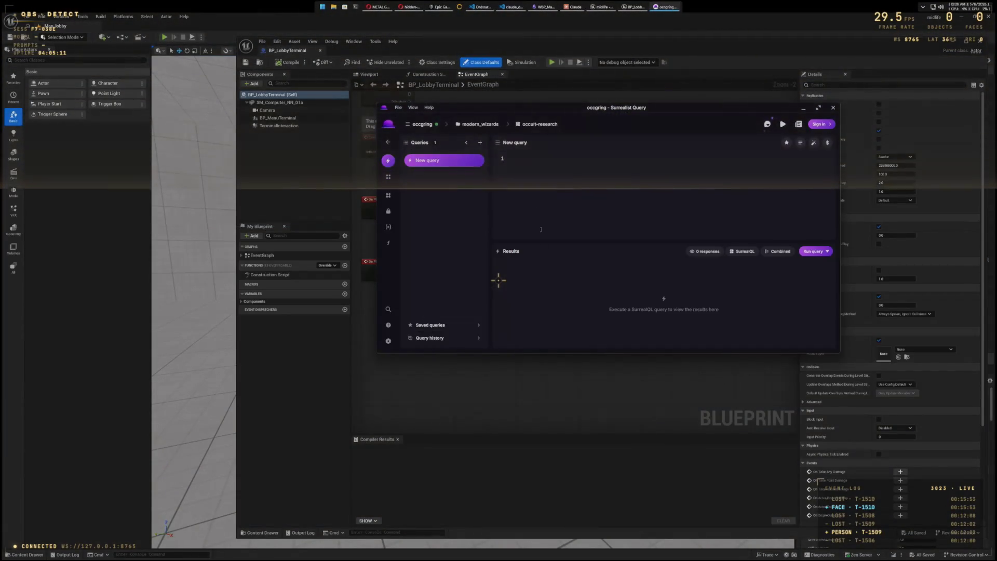
Check the tables in Explorer, then write SELECT * FROM entity WHERE type = "symbol" in Query
click(390, 177)
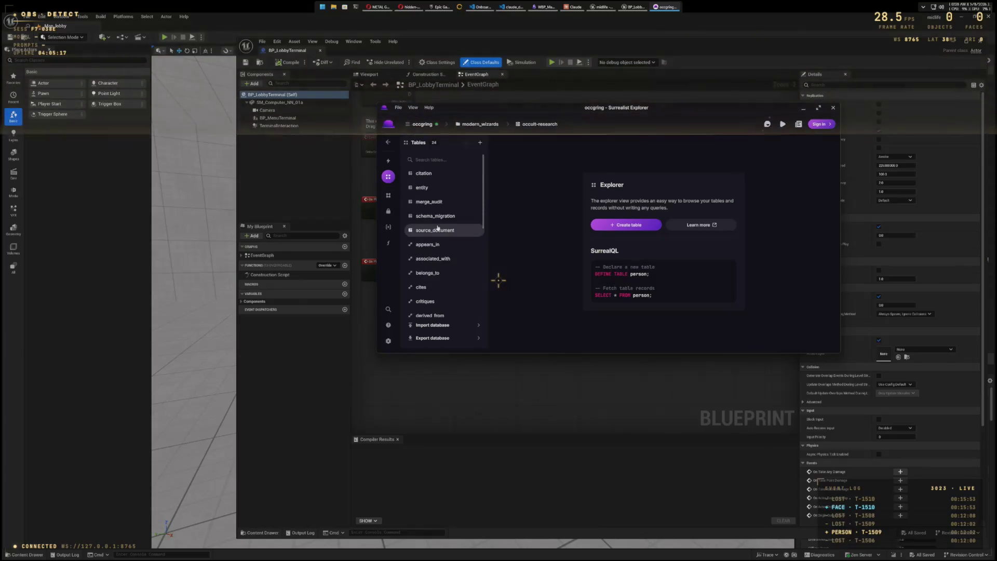
click(395, 160)
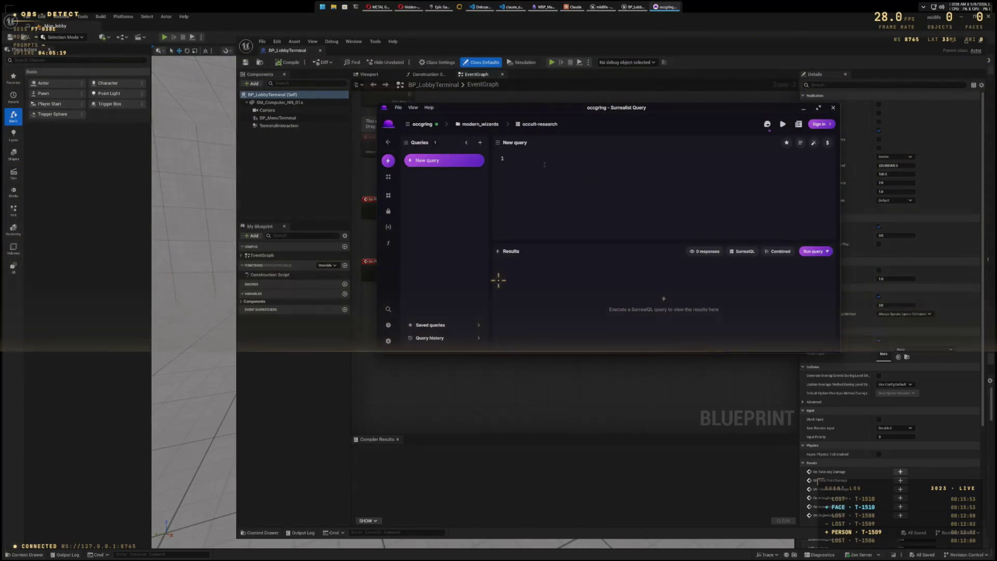
text(SE)
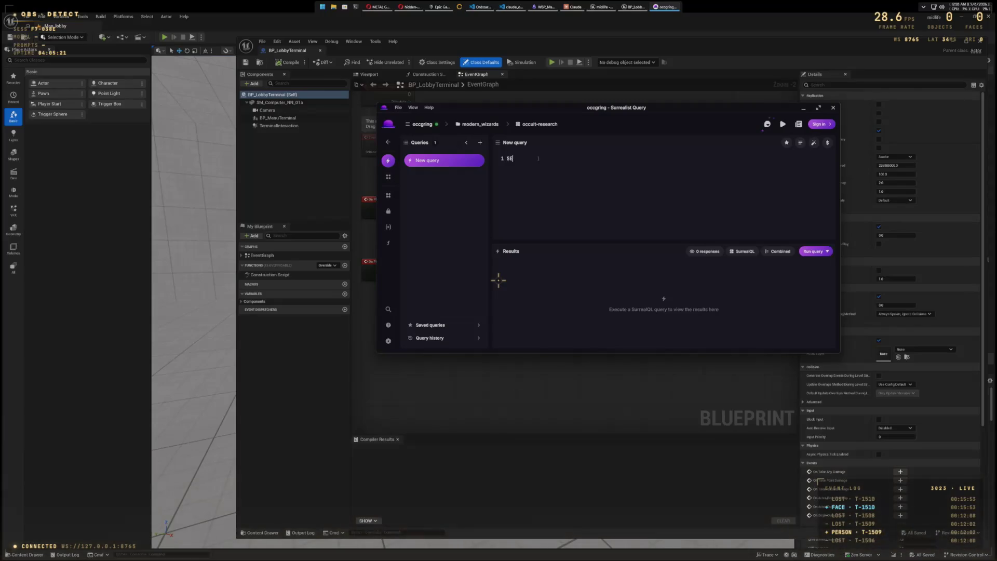
text(ROM entity WHE)
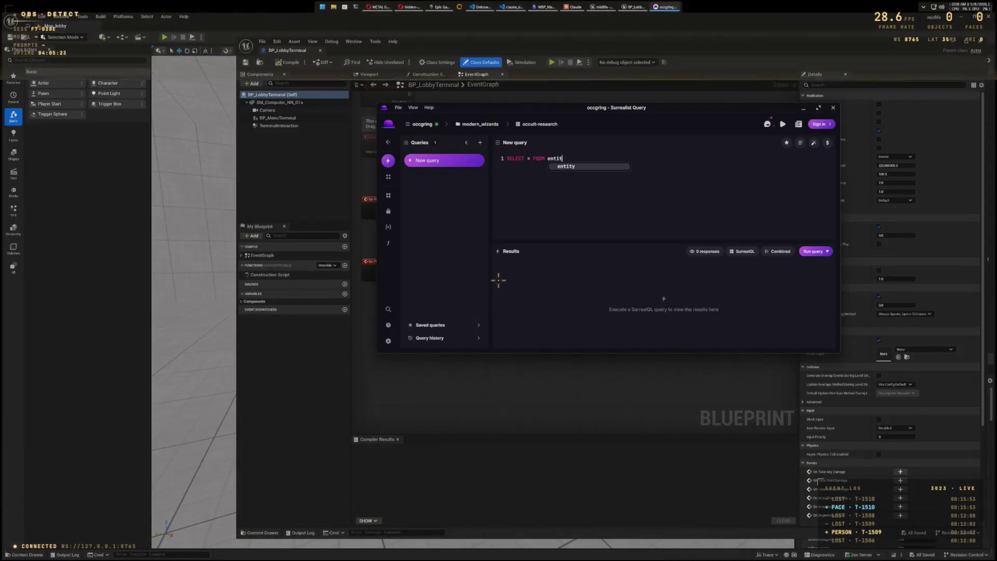
text(RE tty)
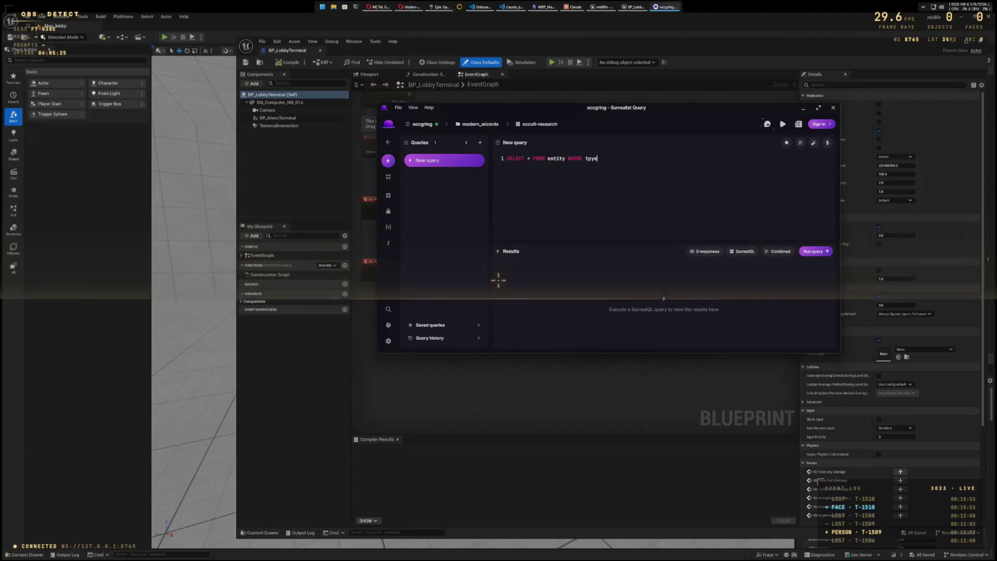
text(e )
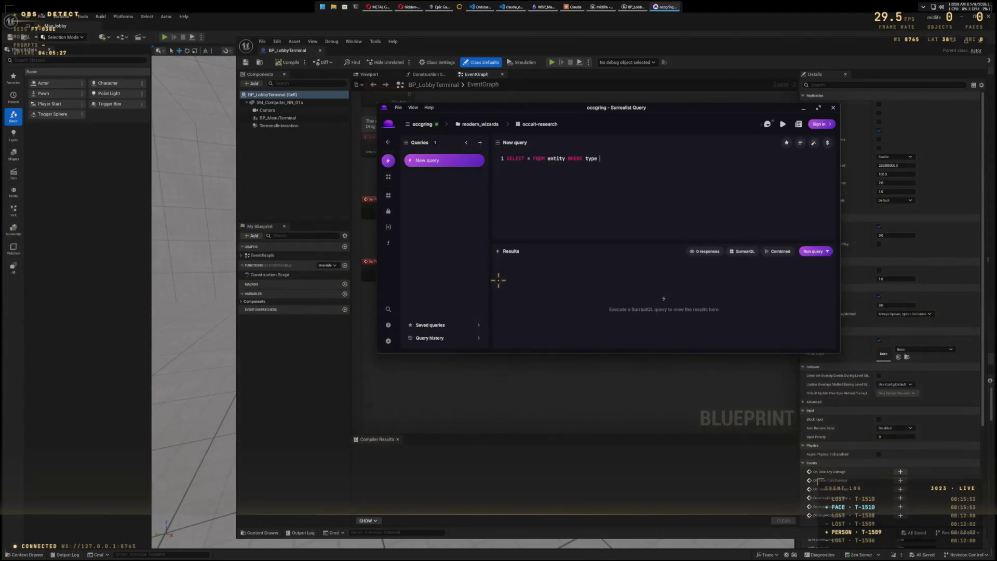
text(symbol)
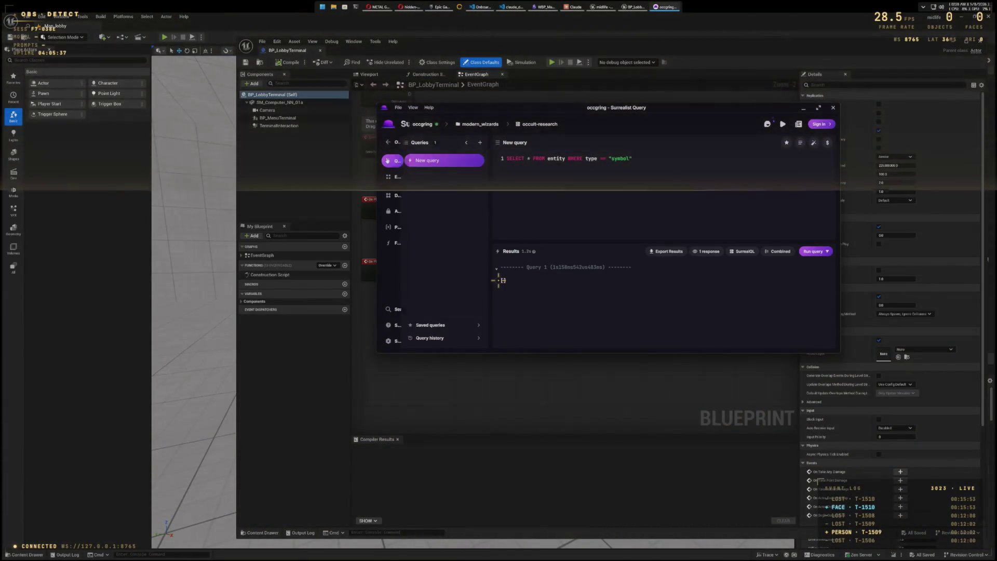
Inspect the entity table, change the filter to kind = "symbol", and rerun the query
click(388, 177)
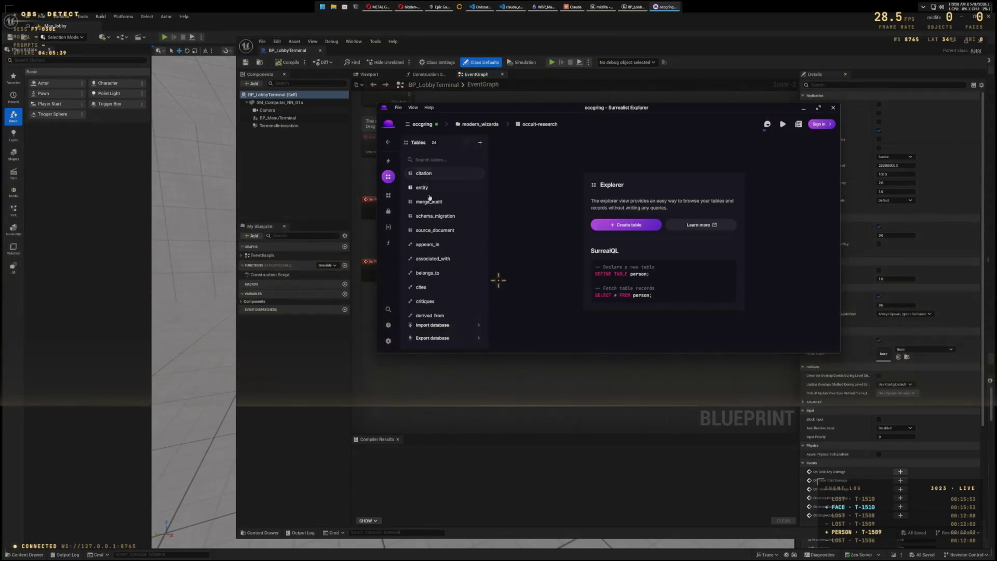
click(426, 188)
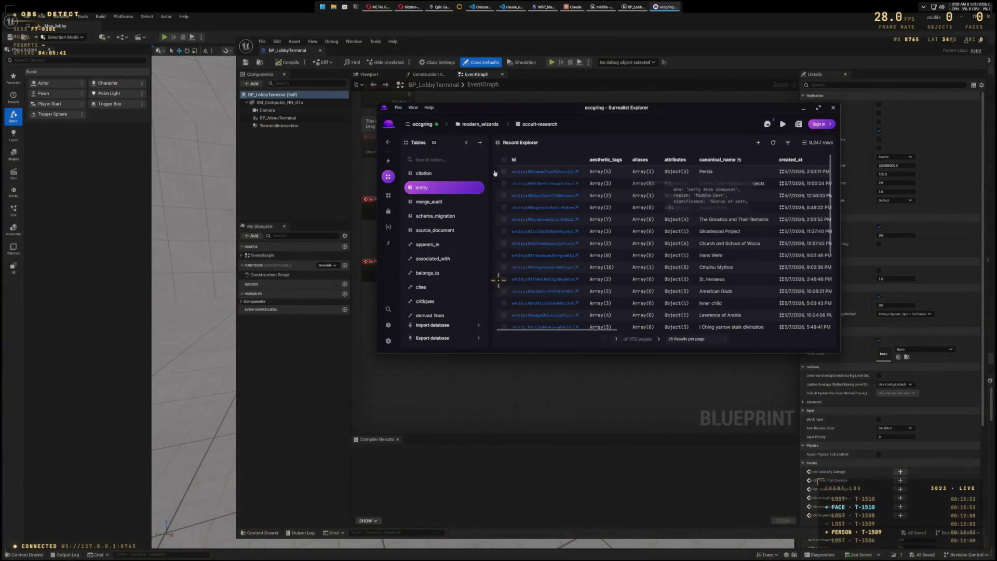
click(399, 161)
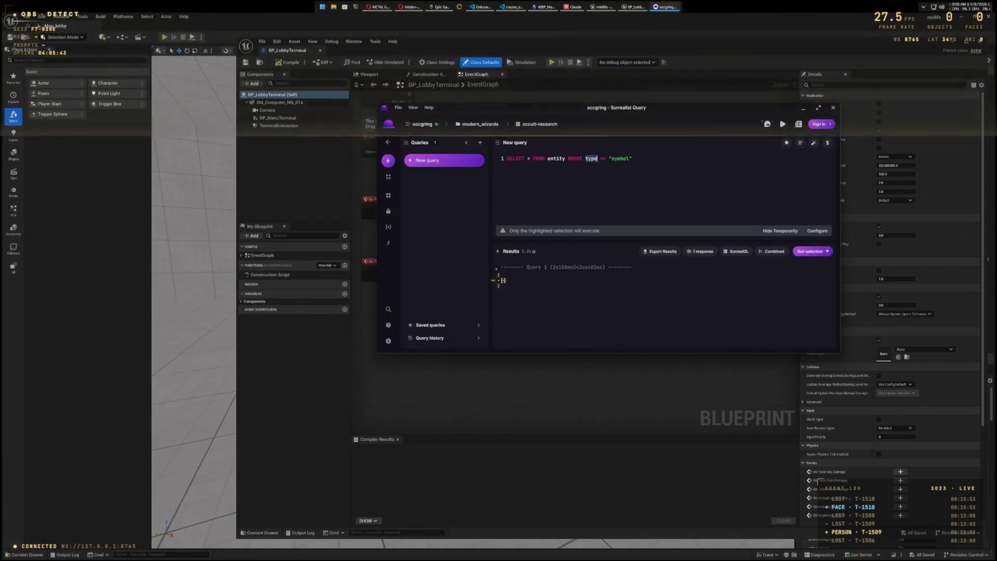
text(kind)
key(ctrl+Return)
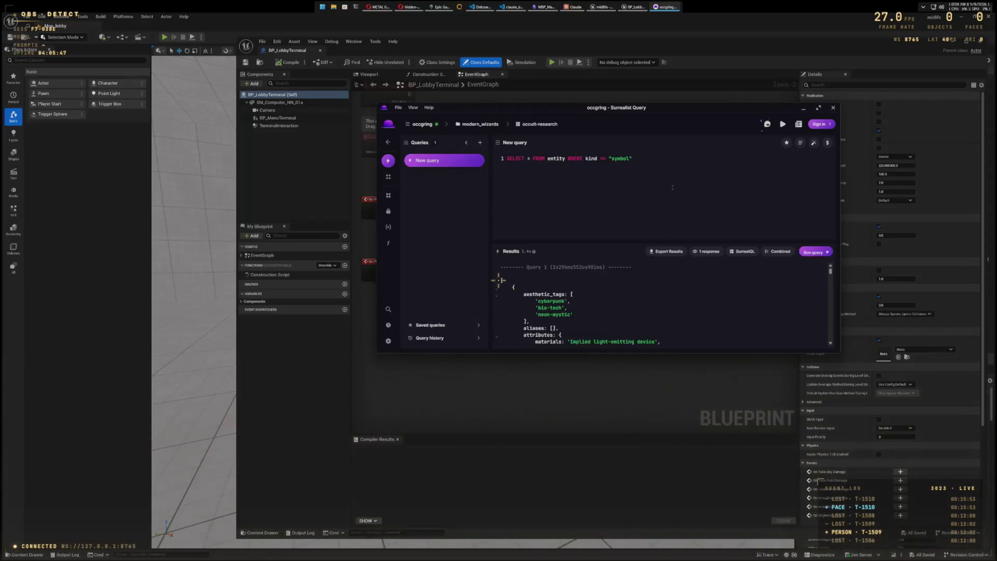
scroll(675, 291, down, 2)
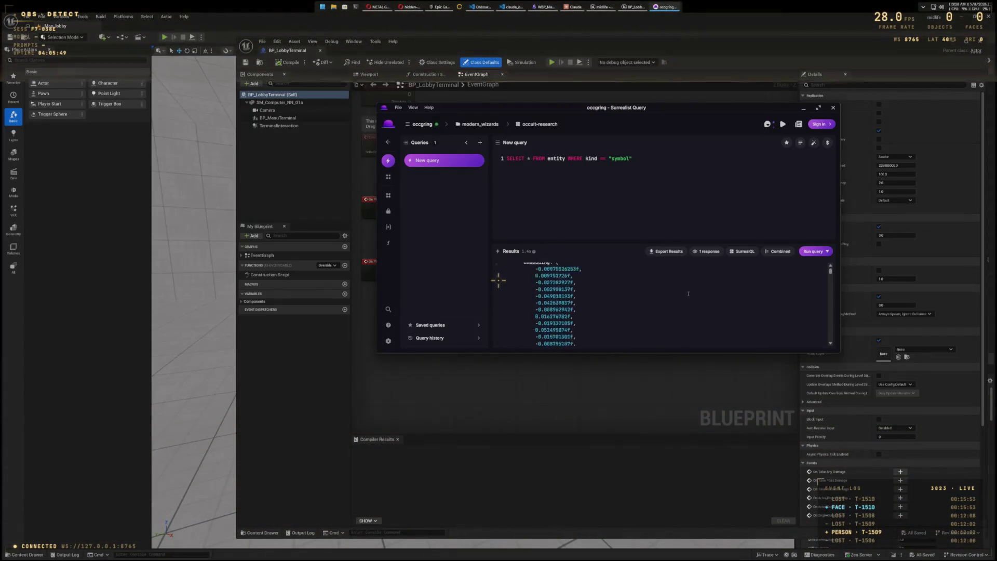
scroll(690, 293, up, 2)
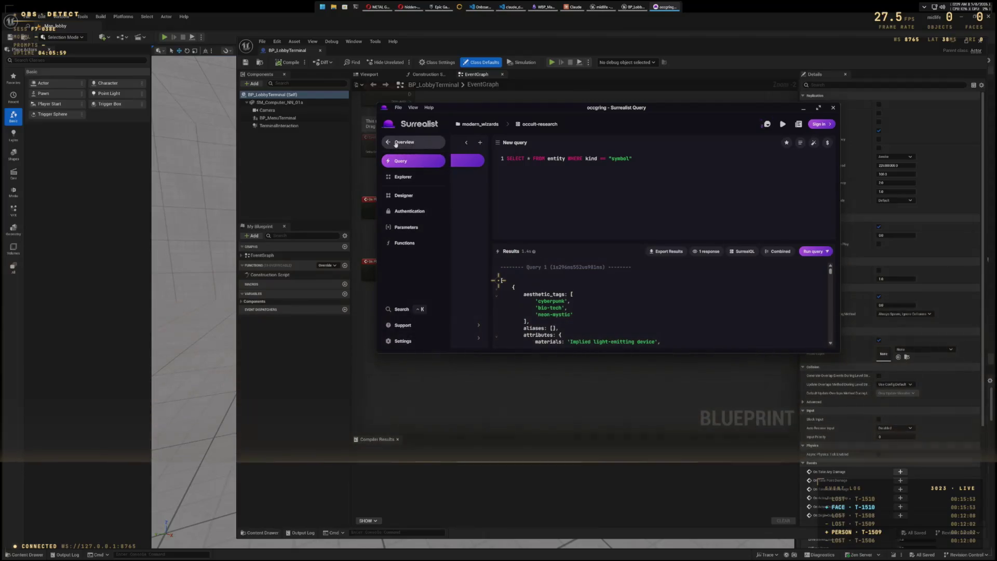
click(397, 142)
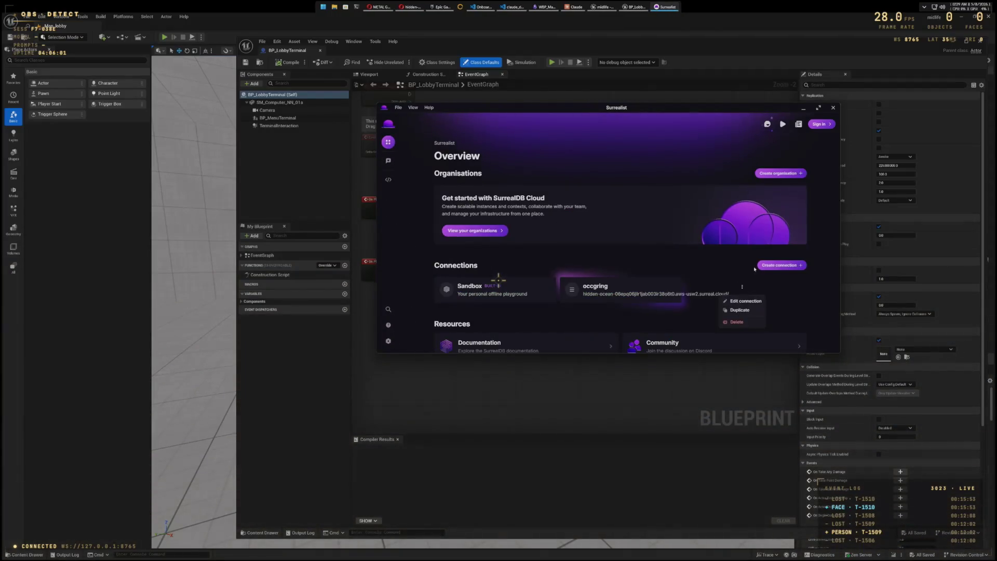
Delete the occgring connection, confirm, and close Surrealist
click(736, 321)
click(684, 240)
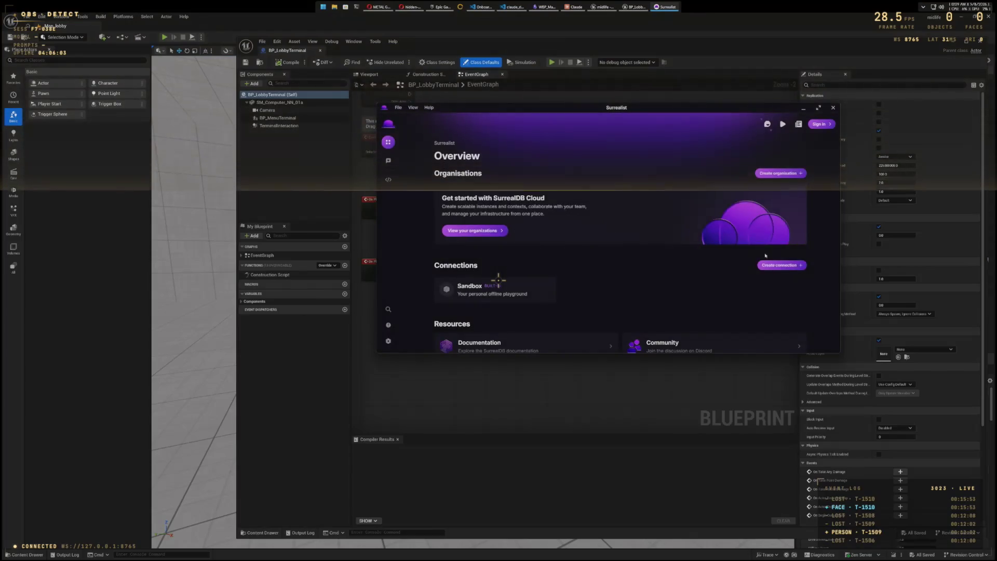
click(833, 108)
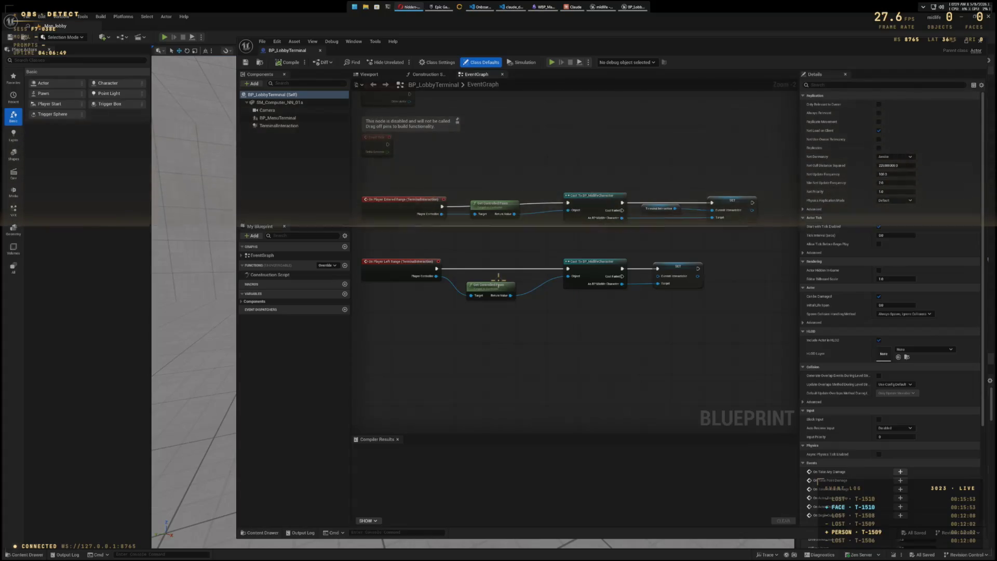
Delete the Get Controlled Pawn nodes from both range-event chains
mouse_move(592, 362)
mouse_down()
mouse_move(617, 349)
mouse_move(605, 356)
mouse_move(606, 393)
mouse_up()
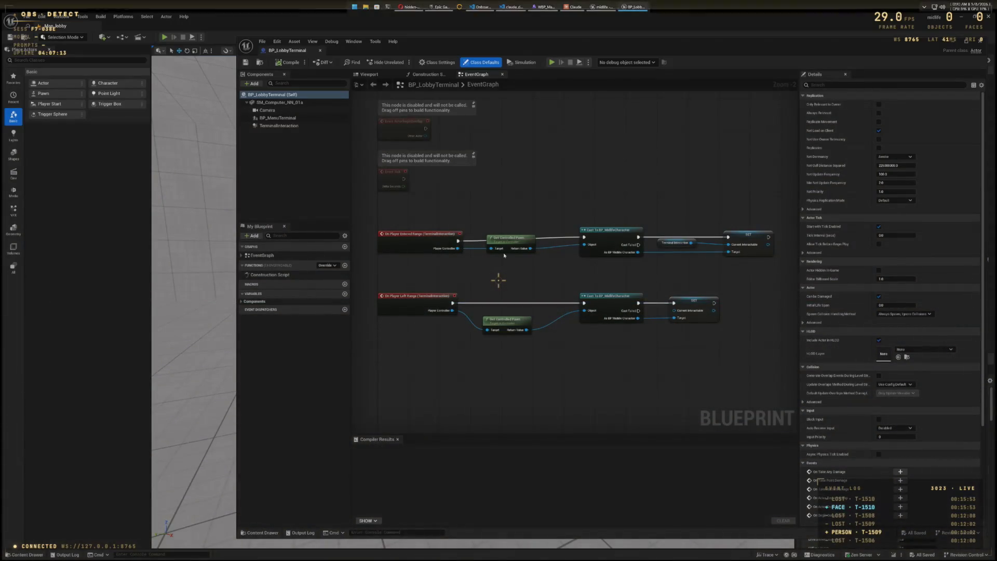
click(521, 239)
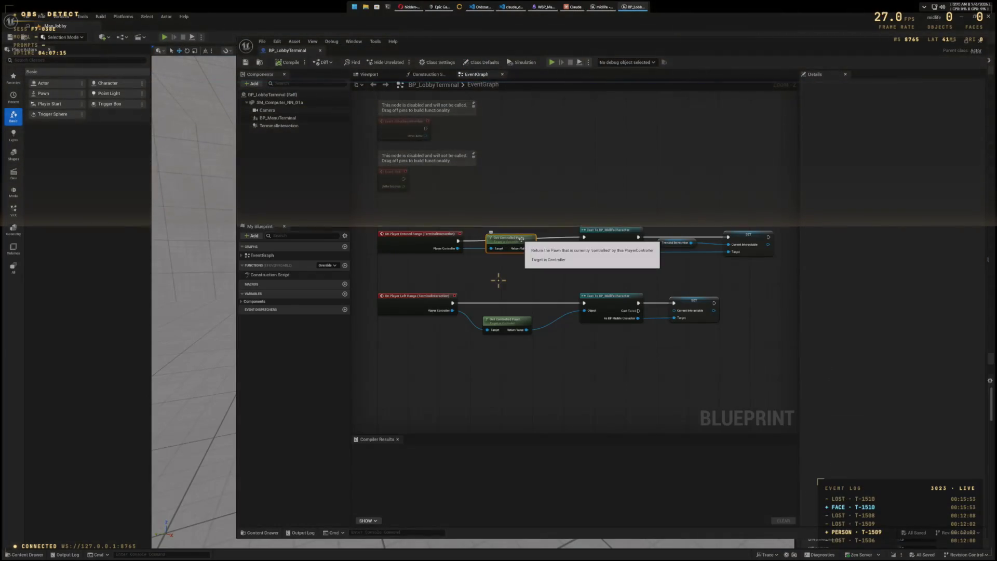
key(Delete)
click(505, 316)
key(Delete)
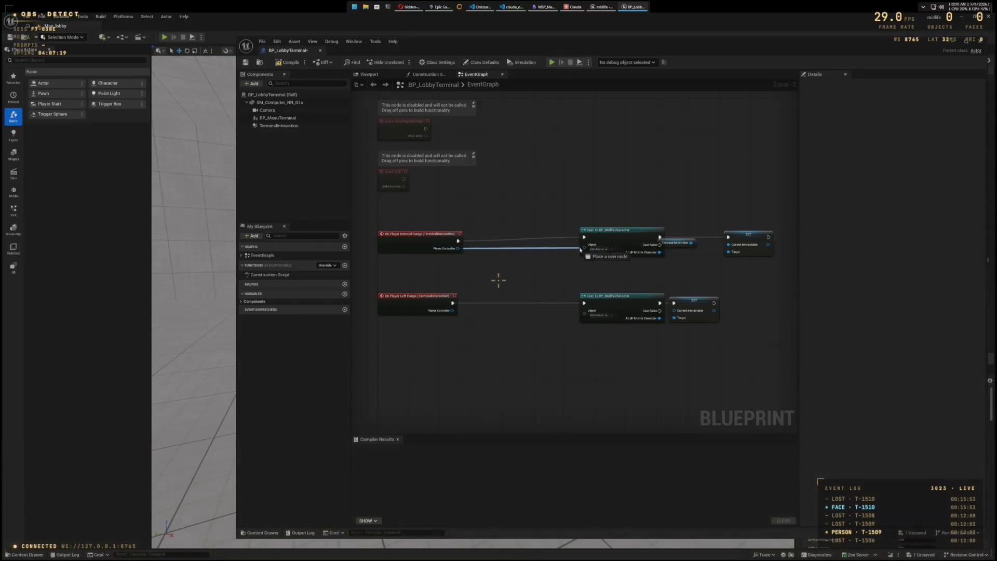
Wire each Player Controller into its Cast Object pin and shift the Cast/SET nodes left
drag(585, 250, 585, 248)
drag(452, 310, 584, 311)
mouse_move(602, 179)
mouse_down()
mouse_move(648, 332)
mouse_move(766, 365)
mouse_up()
drag(618, 231, 544, 231)
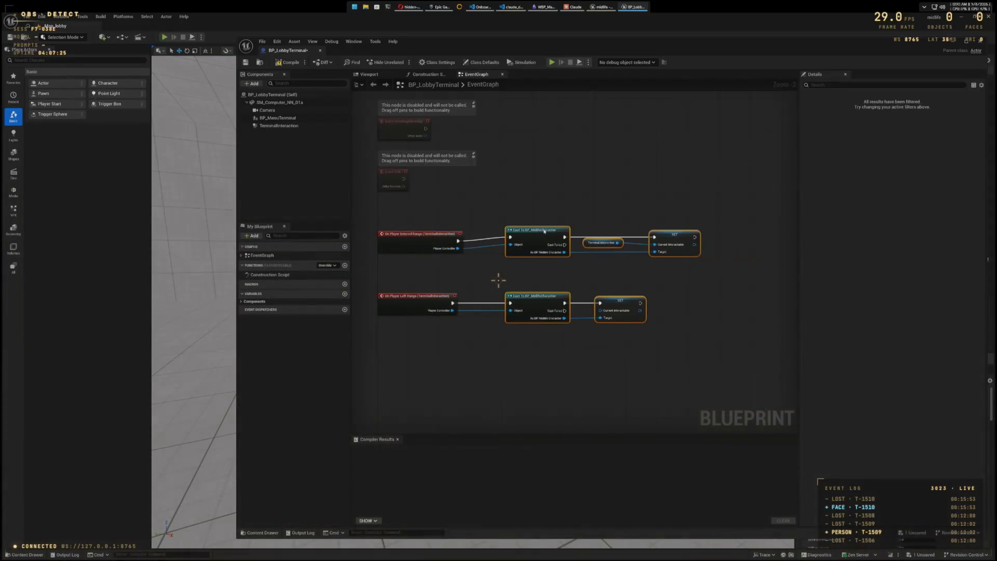
click(688, 297)
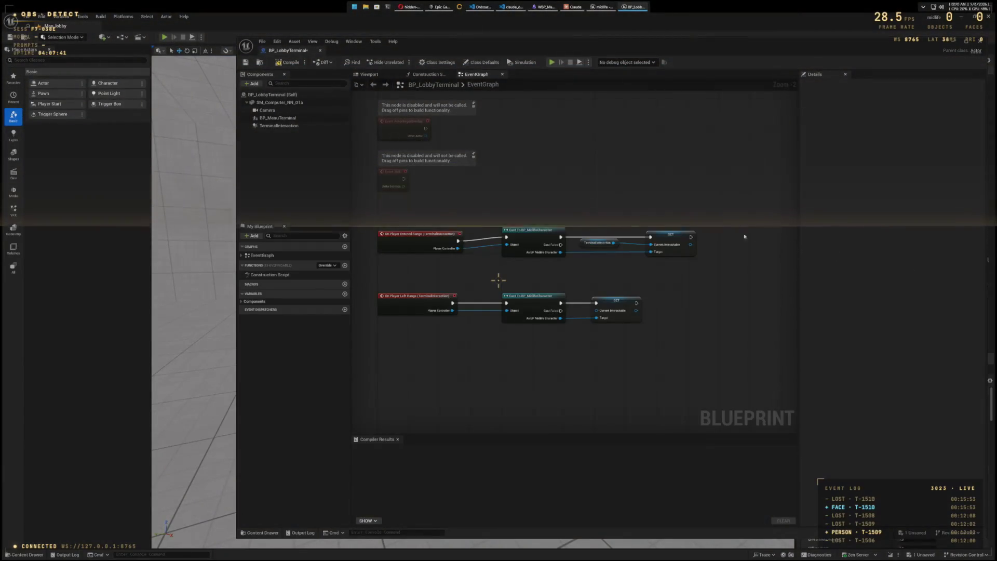
Move the Terminal Interaction node aside and delete the SET node after the entered-range cast
click(597, 243)
drag(597, 242, 582, 278)
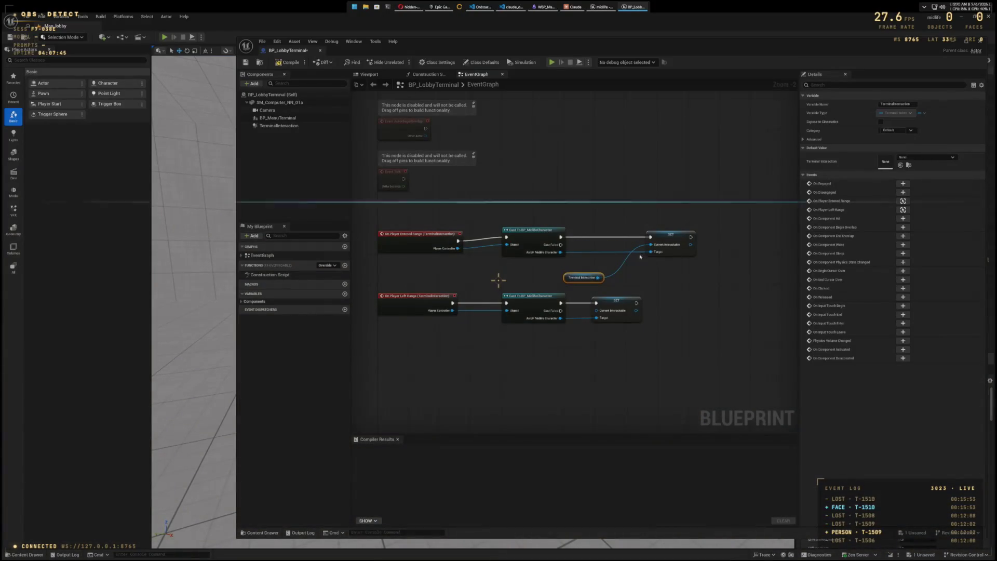
click(669, 234)
key(Delete)
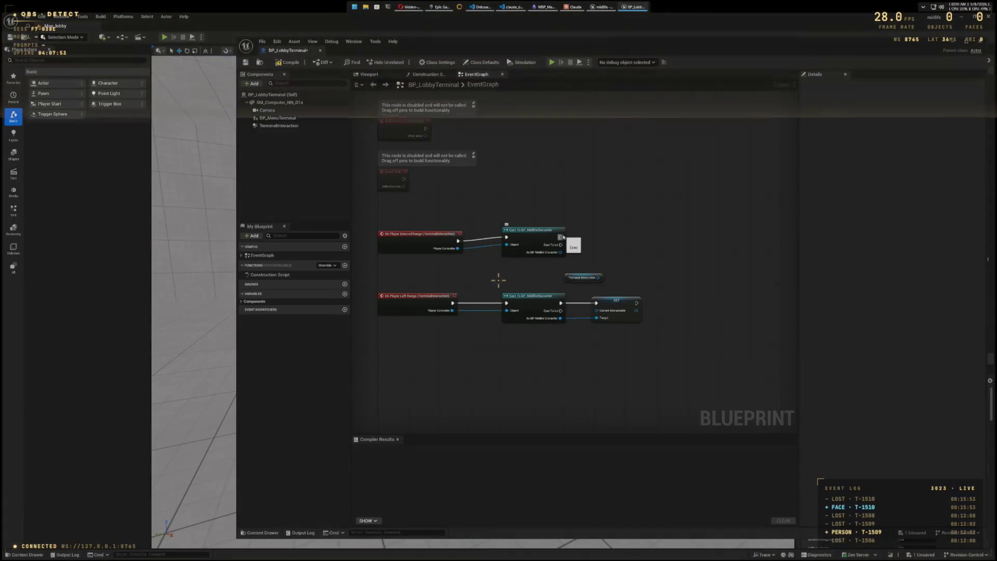
Search 'set terminal in ran' from the cast, cancel, and close the Blueprint editor
drag(561, 237, 630, 226)
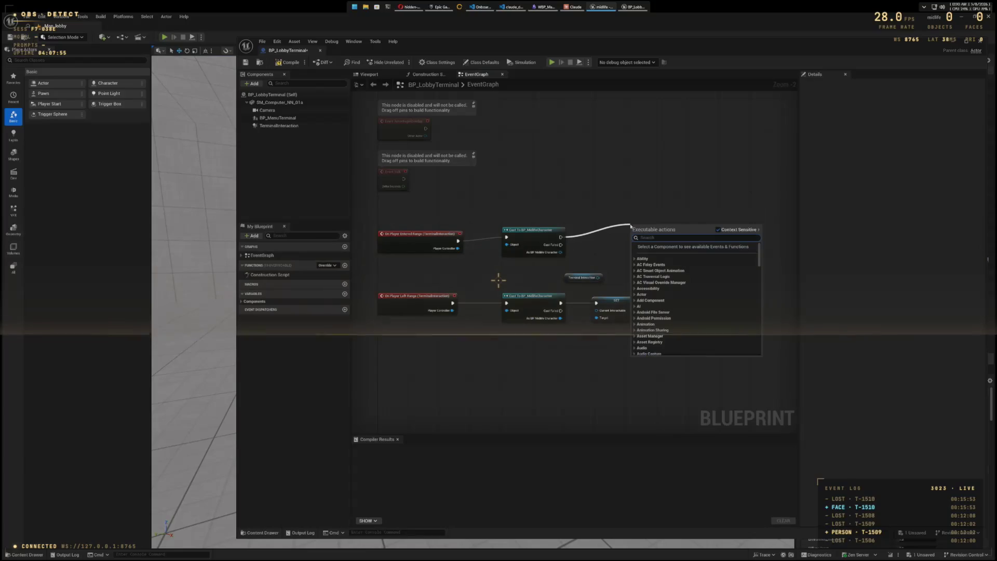
text(set t)
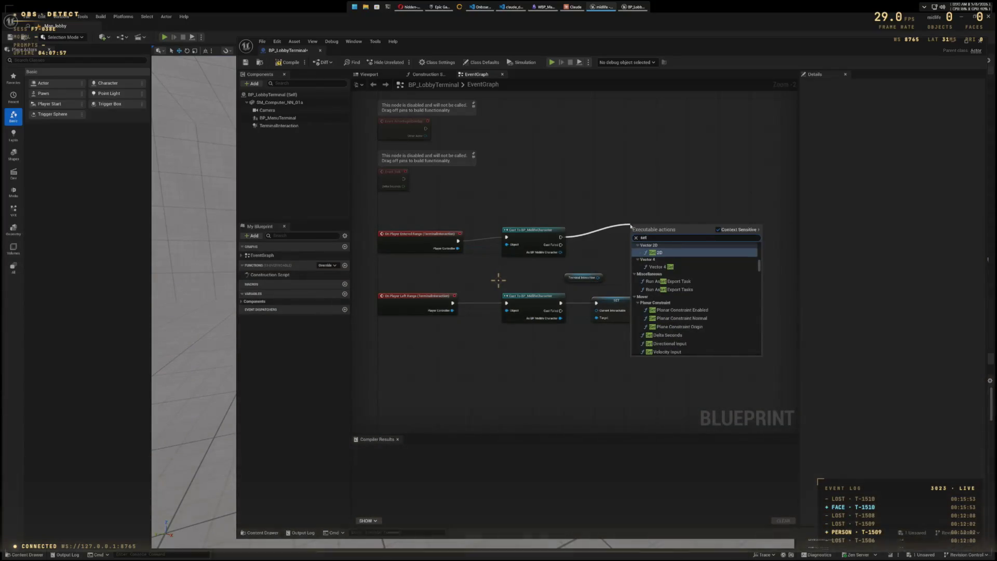
text(erminal in)
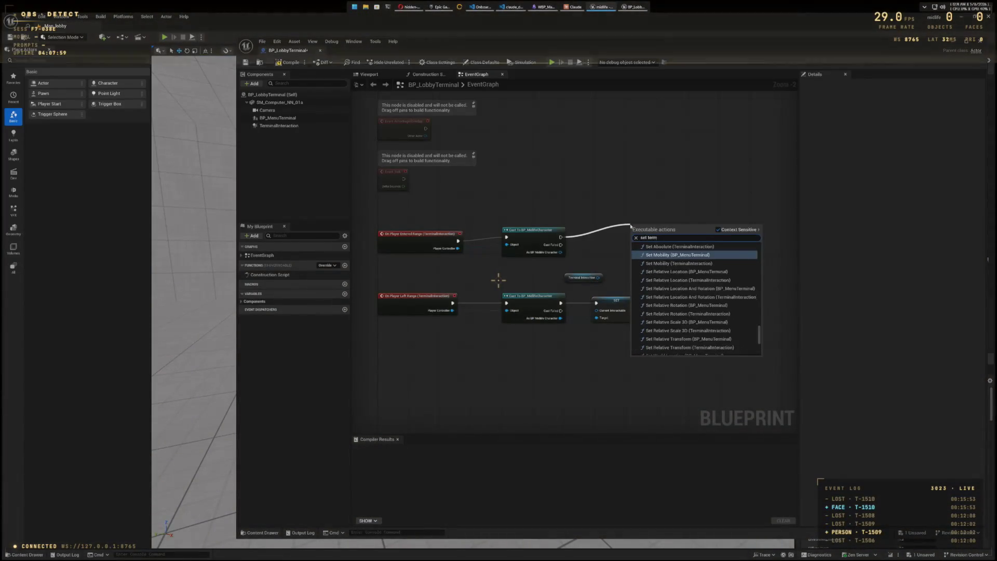
text( ran)
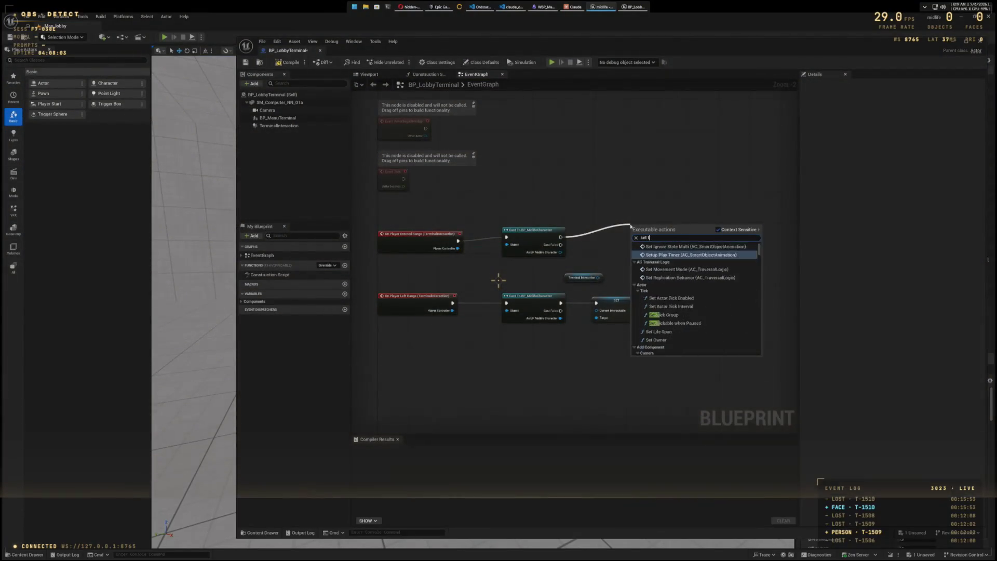
key(ctrl+a)
key(BackSpace)
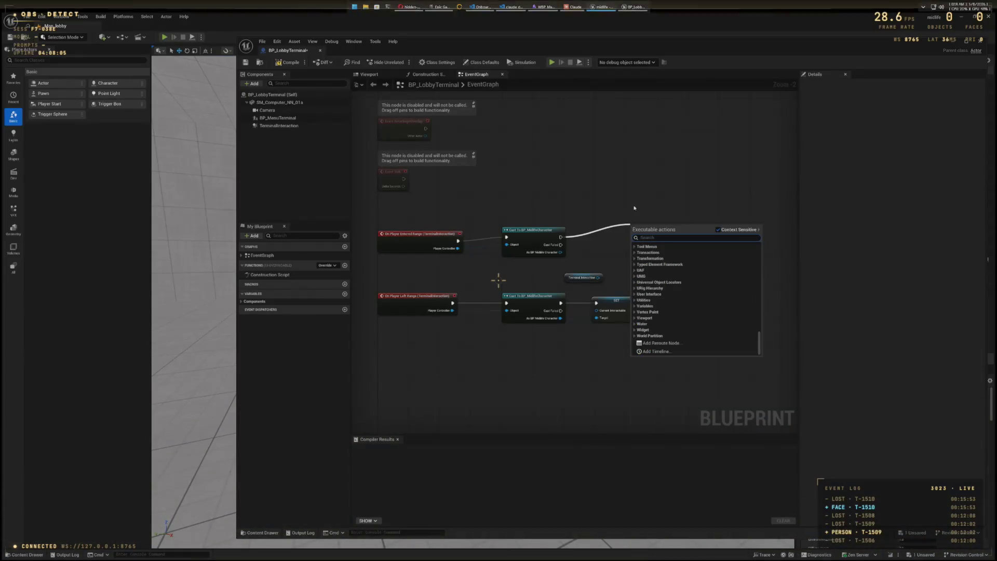
click(631, 167)
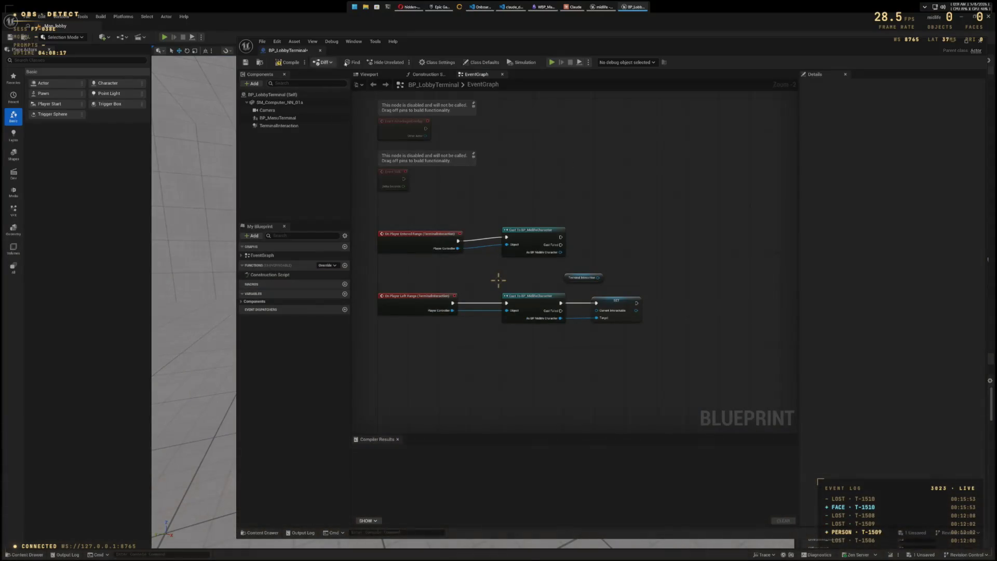
click(978, 41)
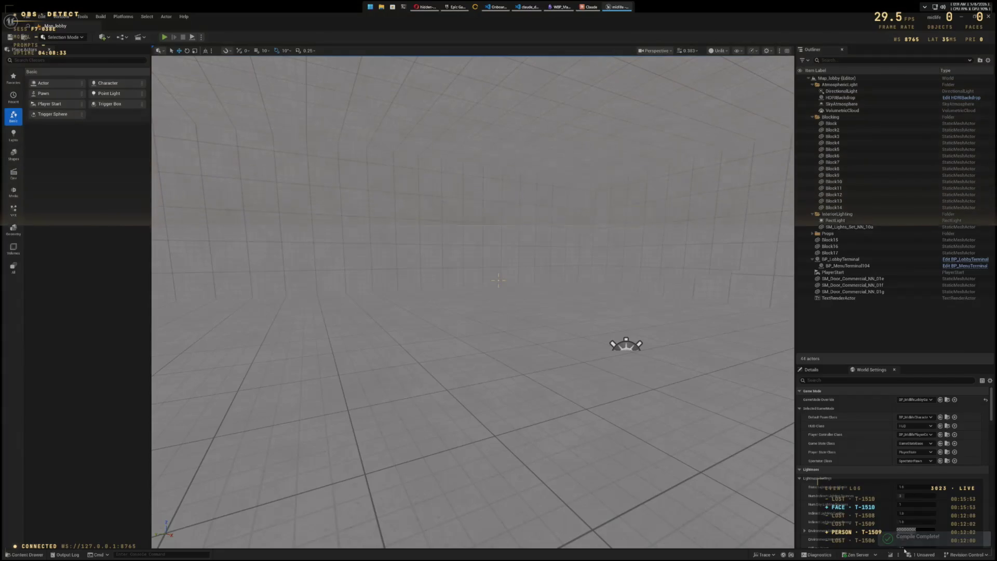
Reopen BP_LobbyTerminal, search 'set terminal in range' from the cast without a match, and compile
key(ctrl+space)
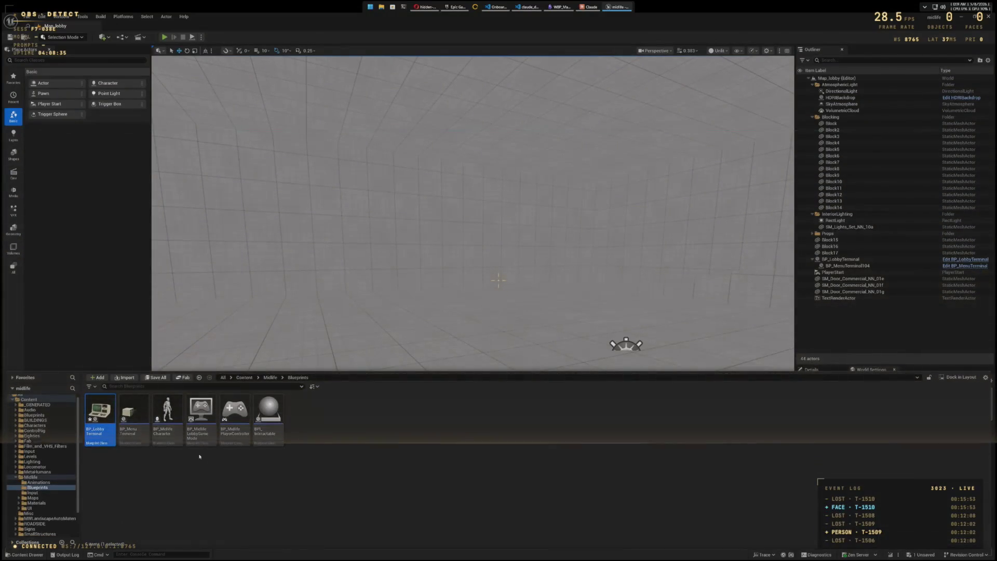
double_click(98, 409)
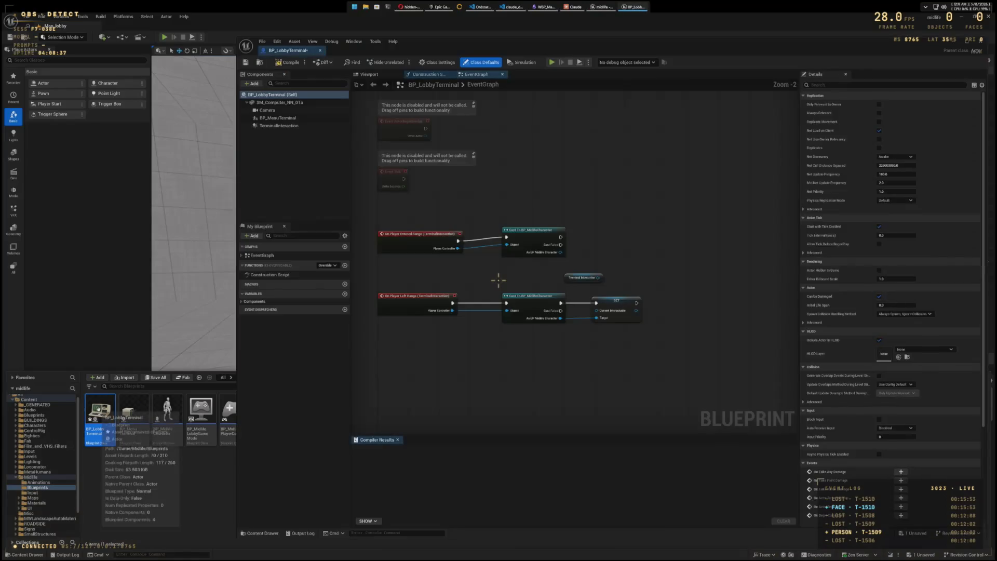
drag(560, 237, 647, 236)
text(set te)
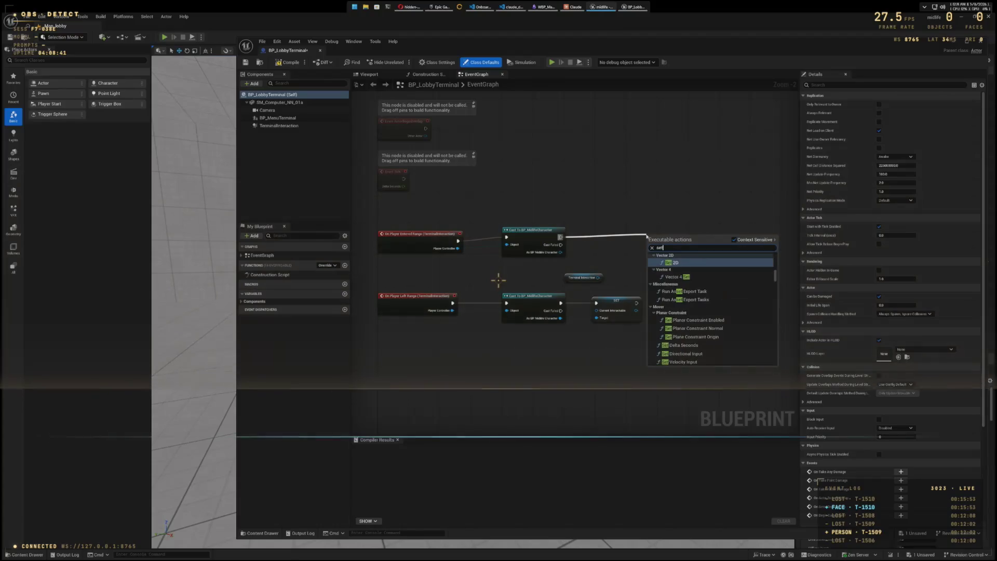
text(rminal in ran)
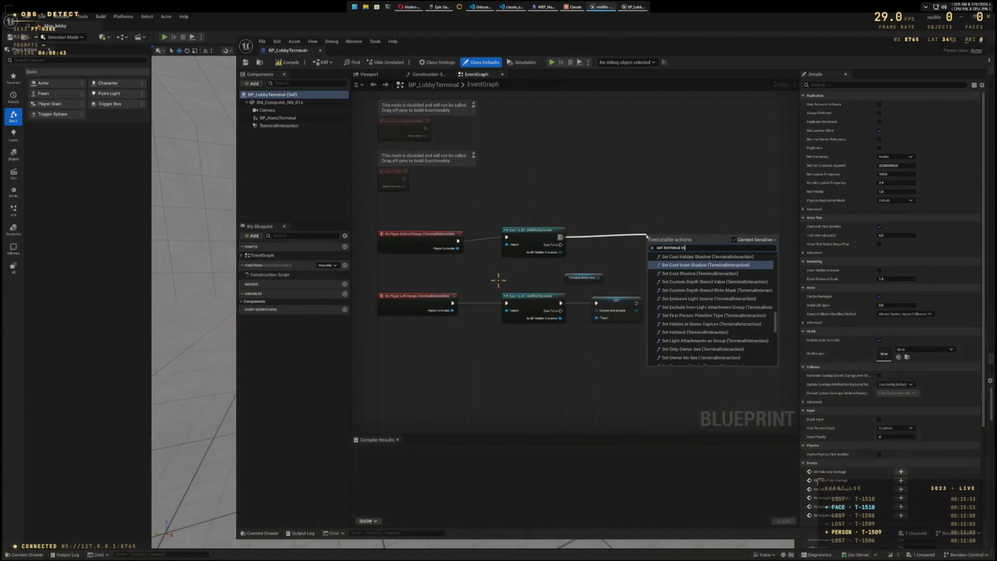
text(ge)
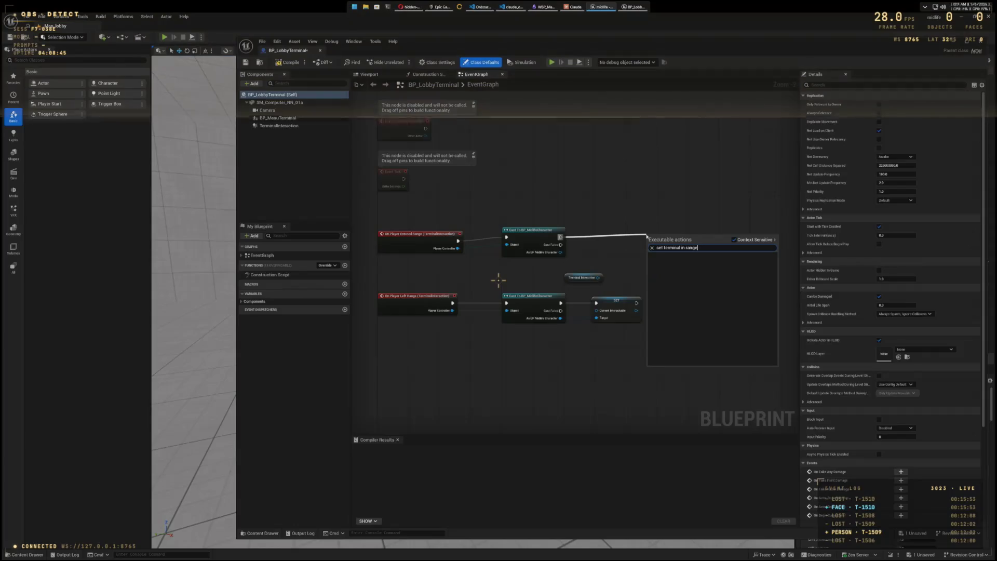
key(Escape)
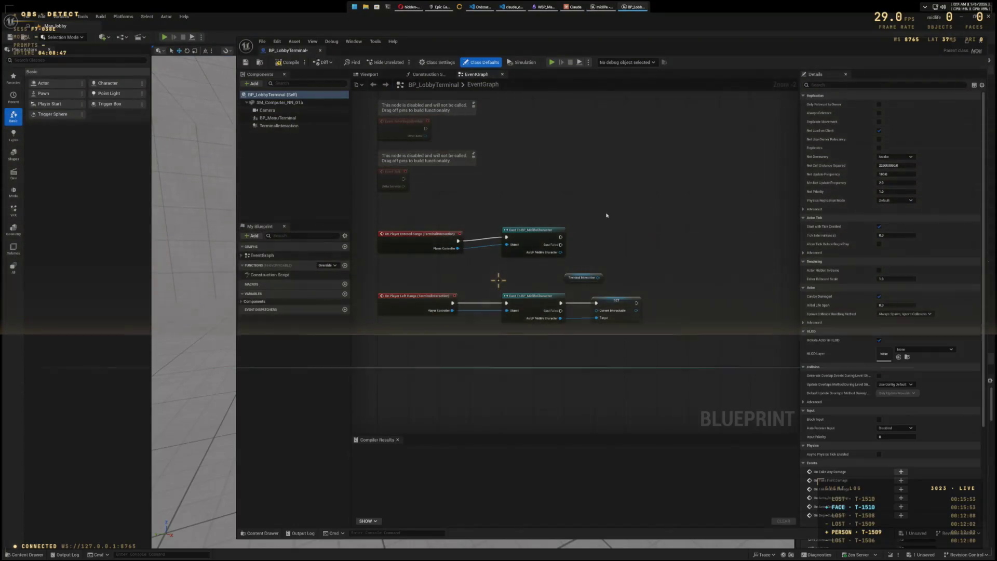
click(279, 63)
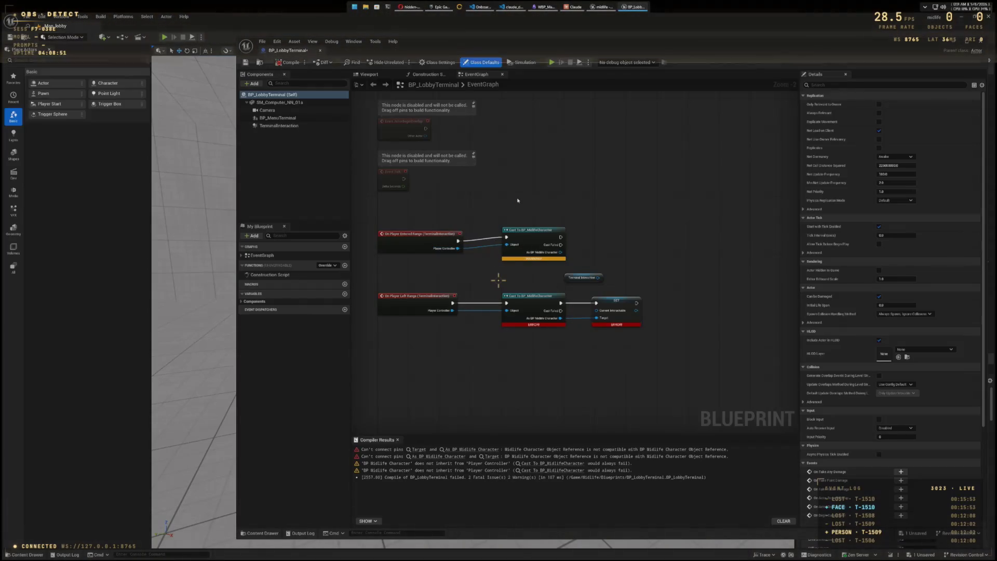
Delete the lower SET node, both Cast nodes and the Terminal Interaction node, then close the editor
drag(622, 287, 636, 339)
key(Delete)
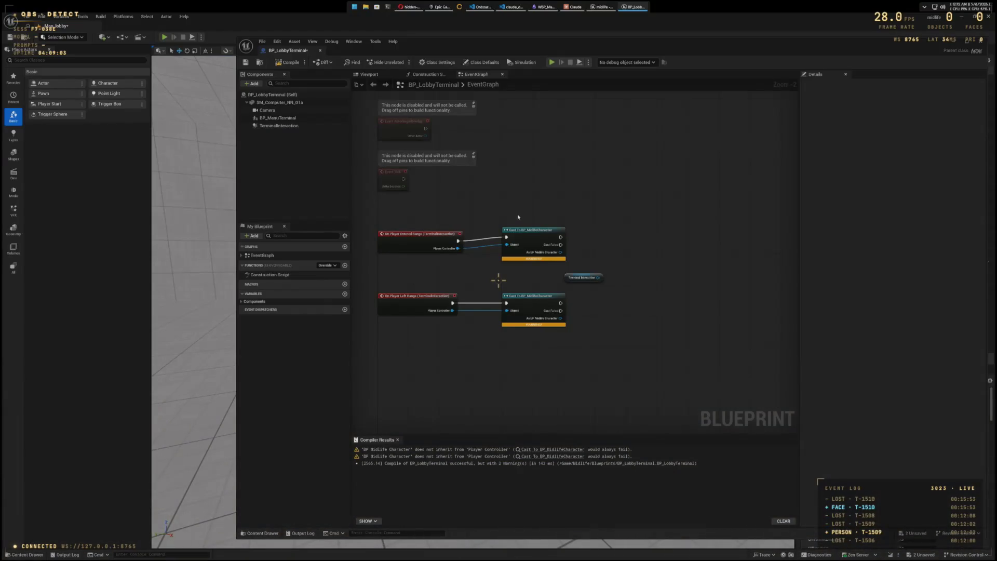
drag(501, 219, 622, 342)
key(Delete)
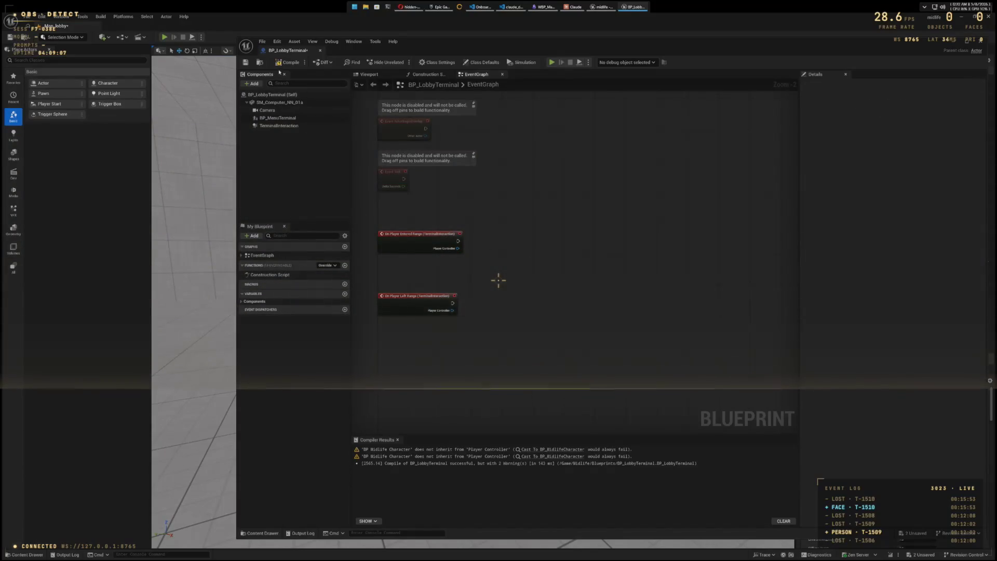
click(320, 50)
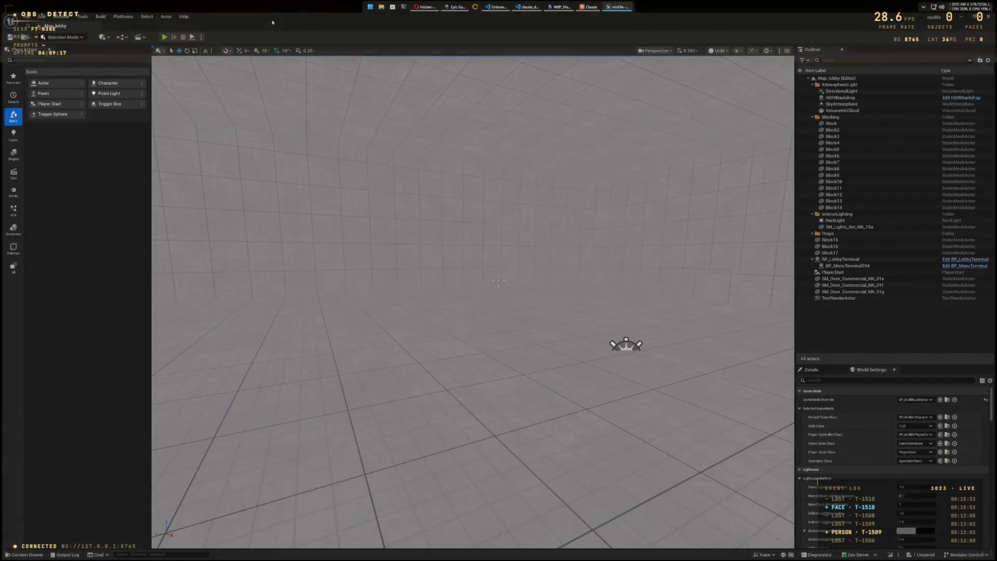
Attempt a Live Coding recompile, dismiss its warning, and save BP_LobbyTerminal via Save All
key(ctrl+alt+F11)
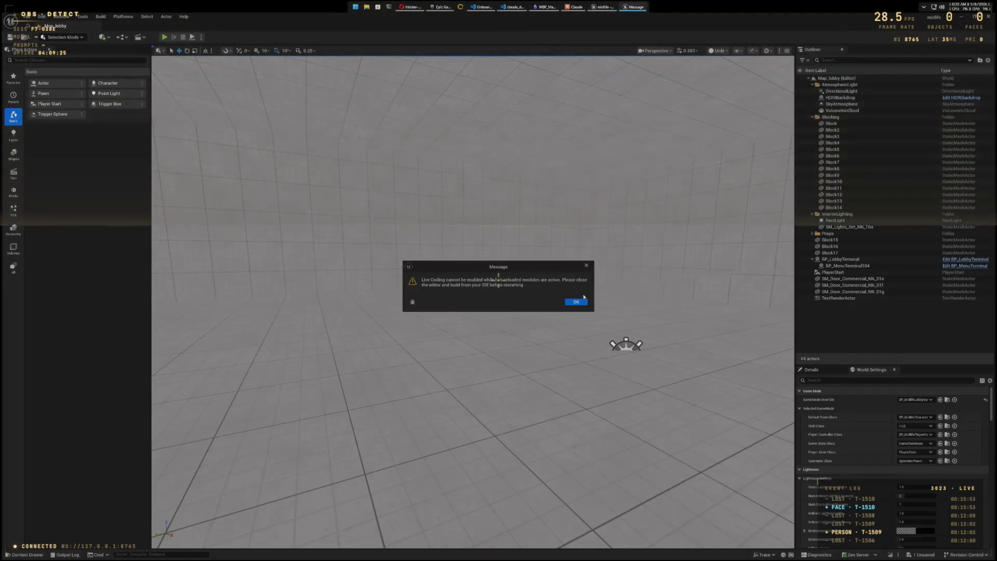
click(579, 301)
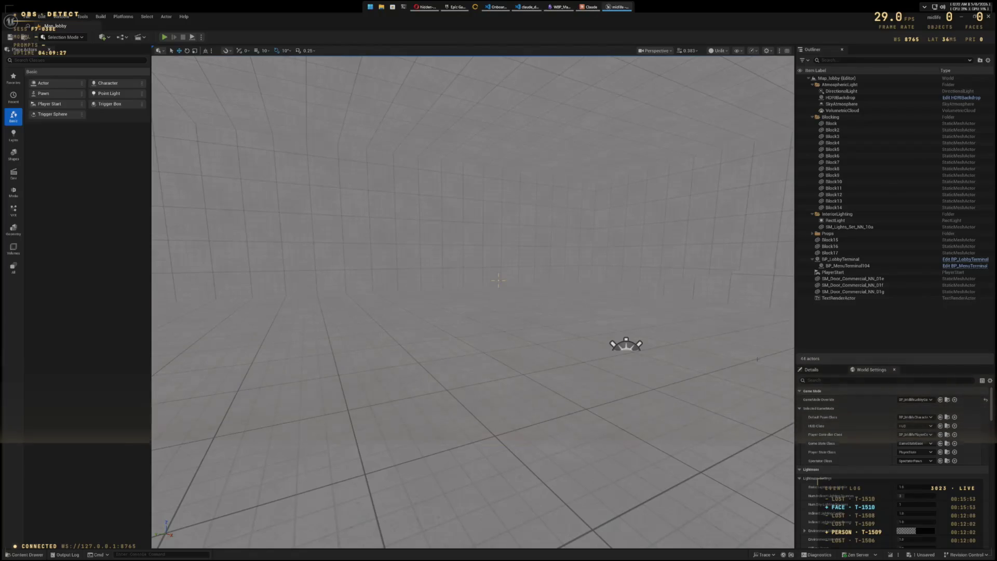
click(922, 554)
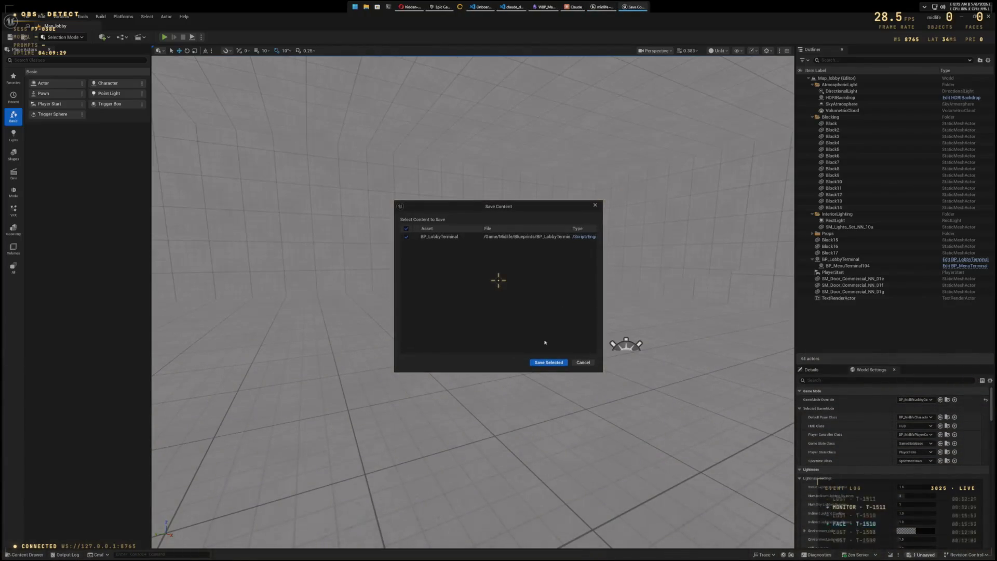
click(548, 362)
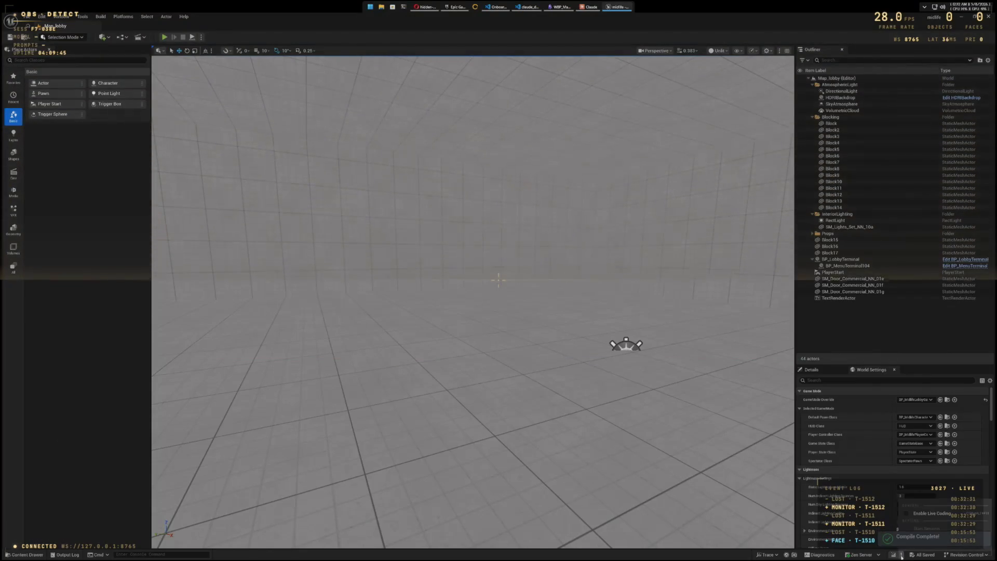
Retry enabling Live Coding, dismiss the warning, and quit Unreal Editor
click(908, 515)
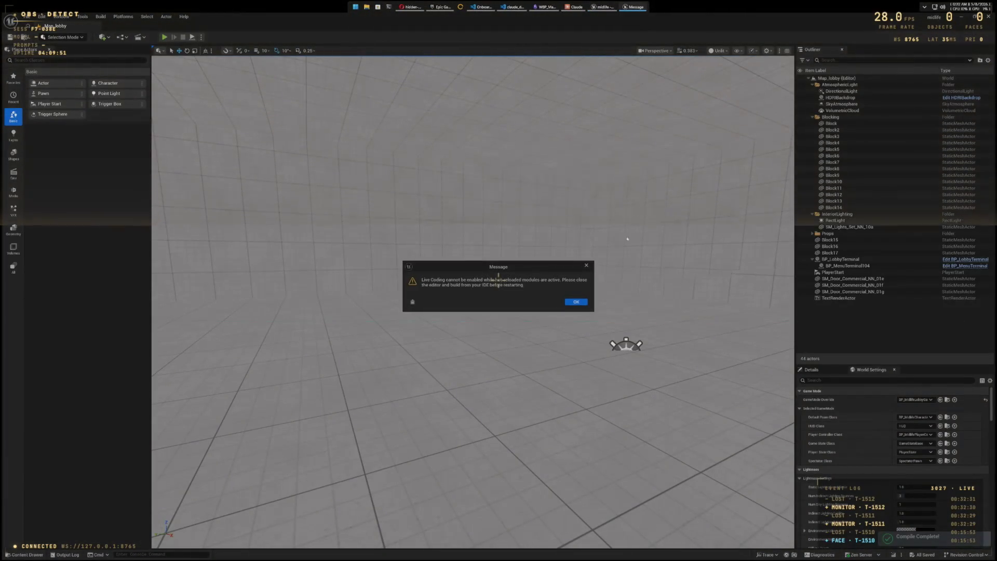
click(566, 303)
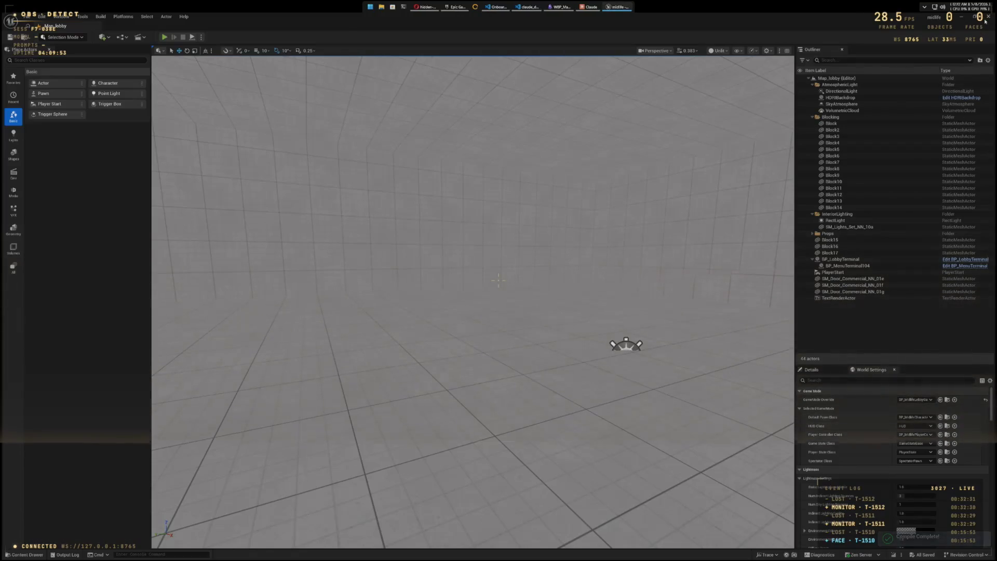
click(985, 21)
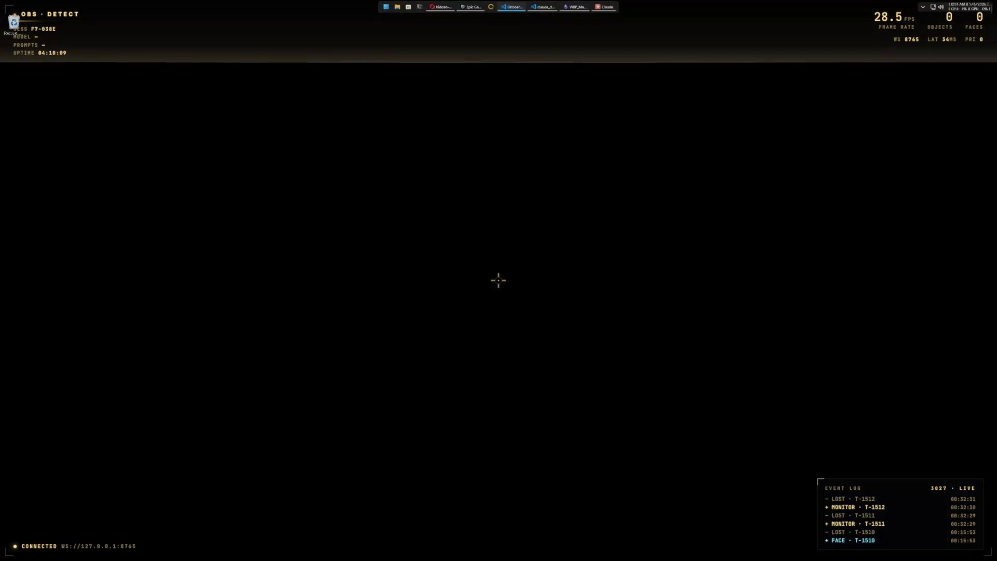
Launch Unreal Engine 5.7.4 from the Epic Games Launcher, then close its project browser
click(469, 6)
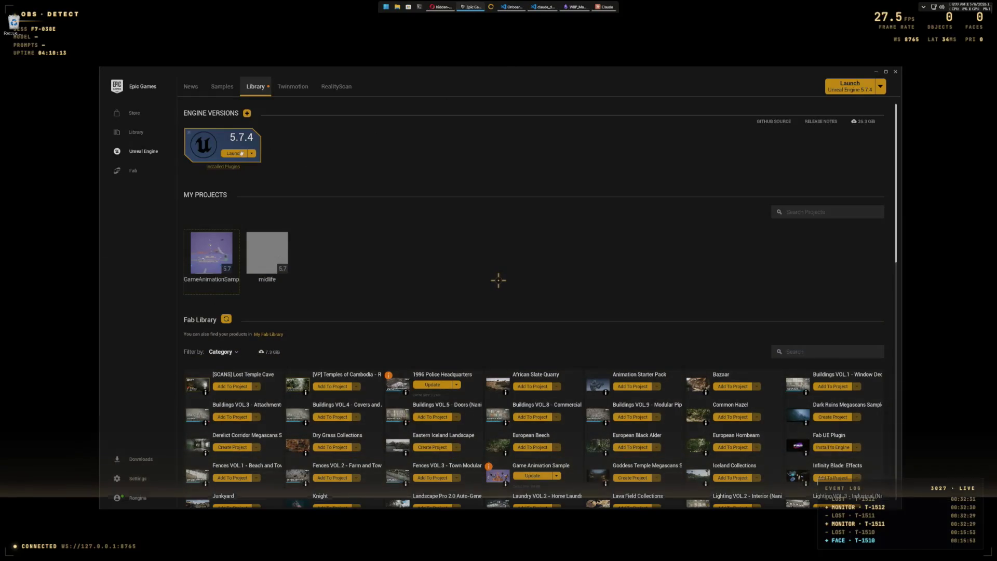
click(842, 88)
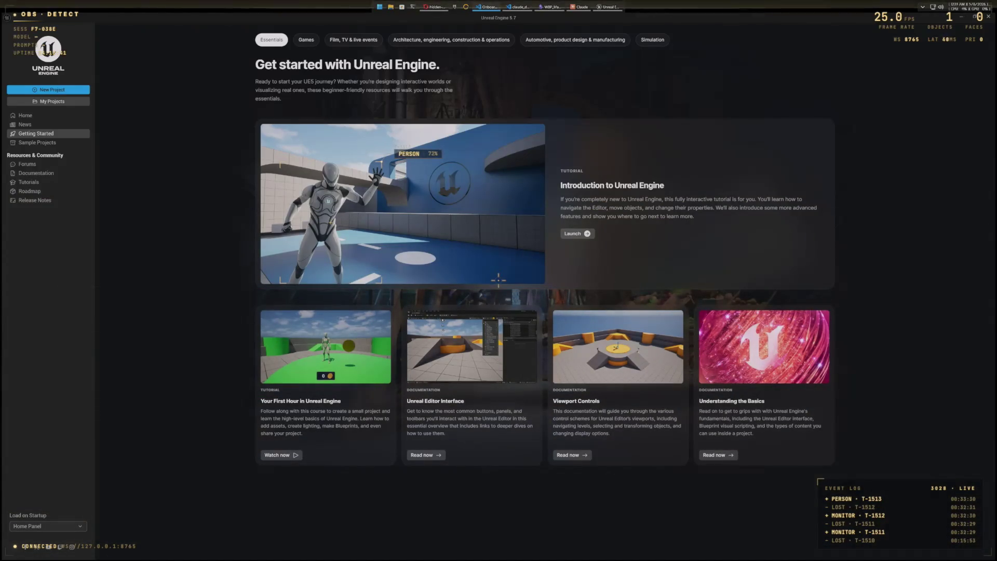
click(988, 17)
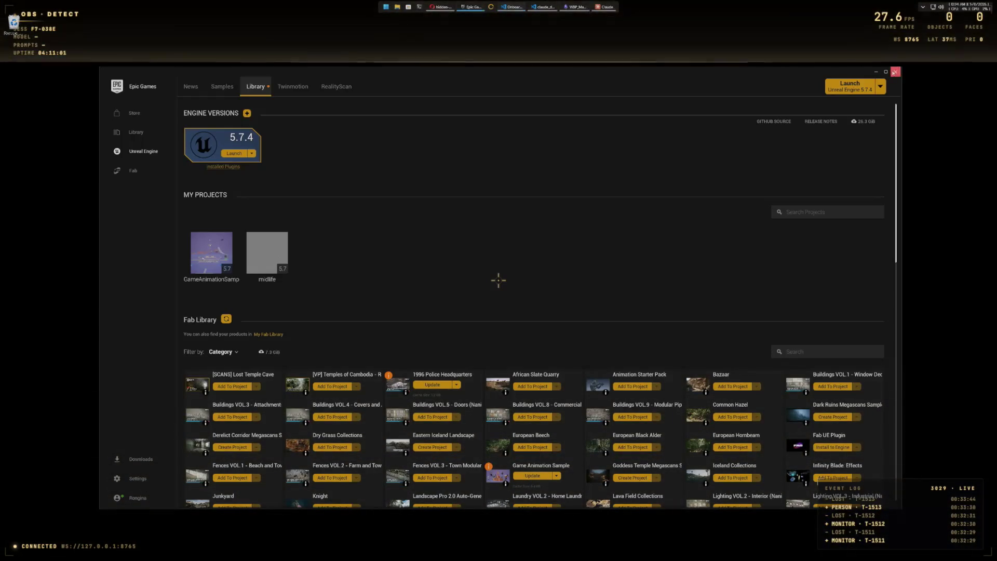
Close the launcher window and exit it completely from its tray icon
click(895, 72)
click(924, 6)
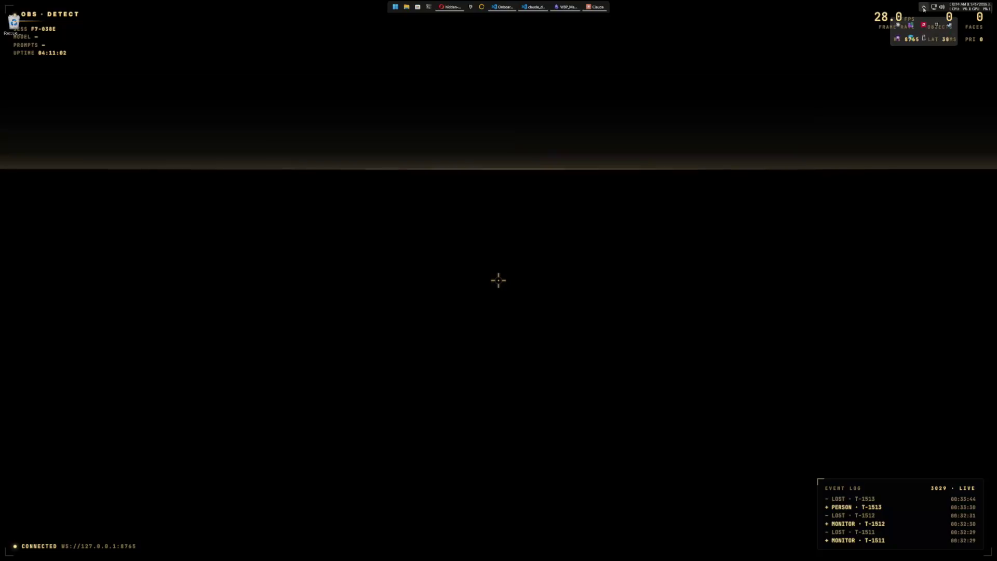
right_click(941, 29)
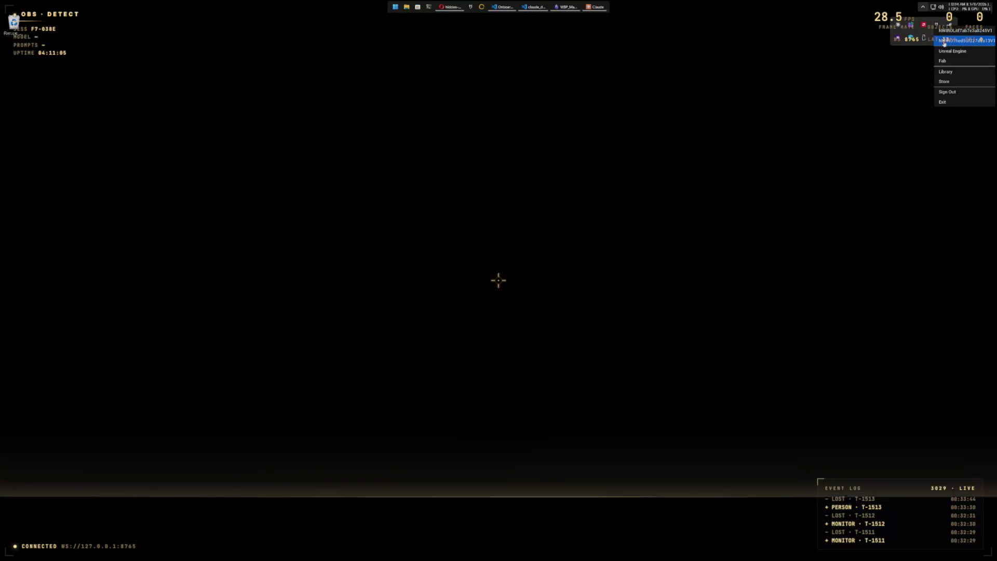
click(942, 102)
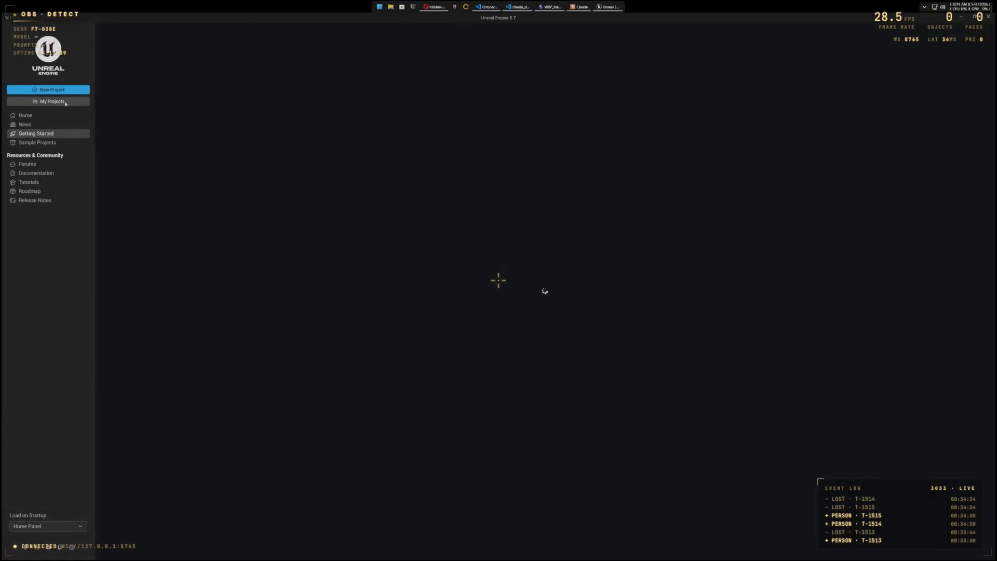
Open the midlife project from My Projects, focus the terminal desk, and open the content drawer
click(65, 102)
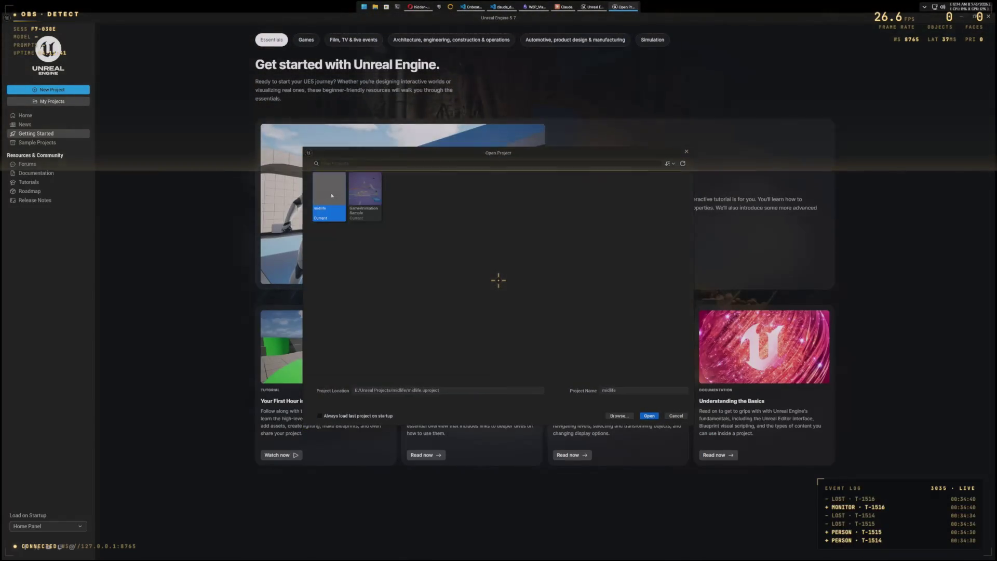
click(648, 415)
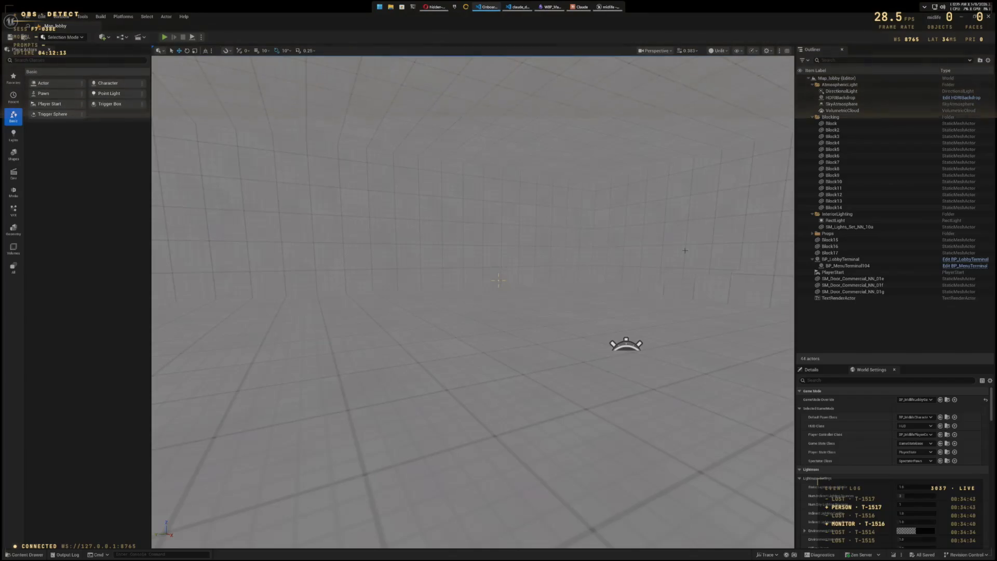
key(f)
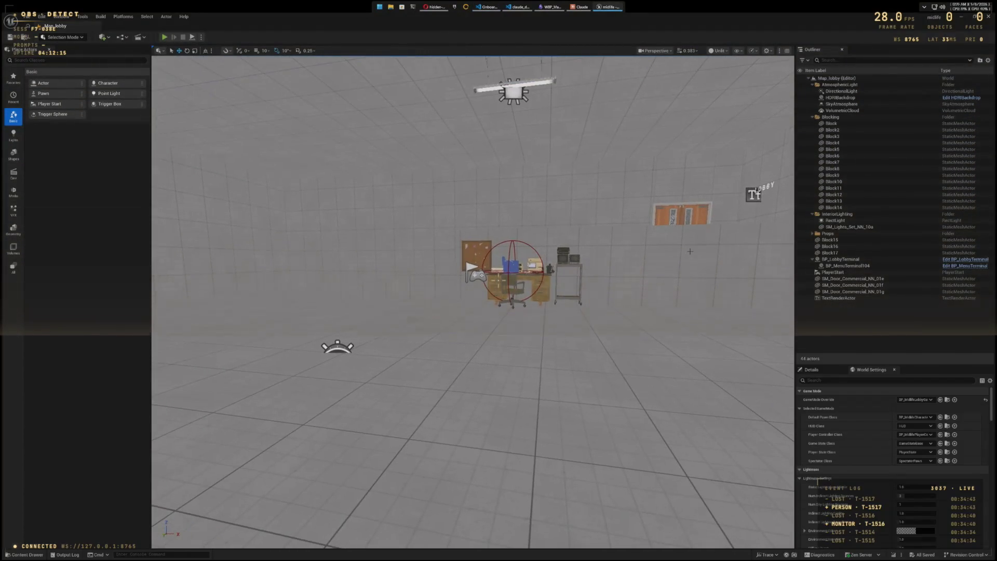
key(ctrl+space)
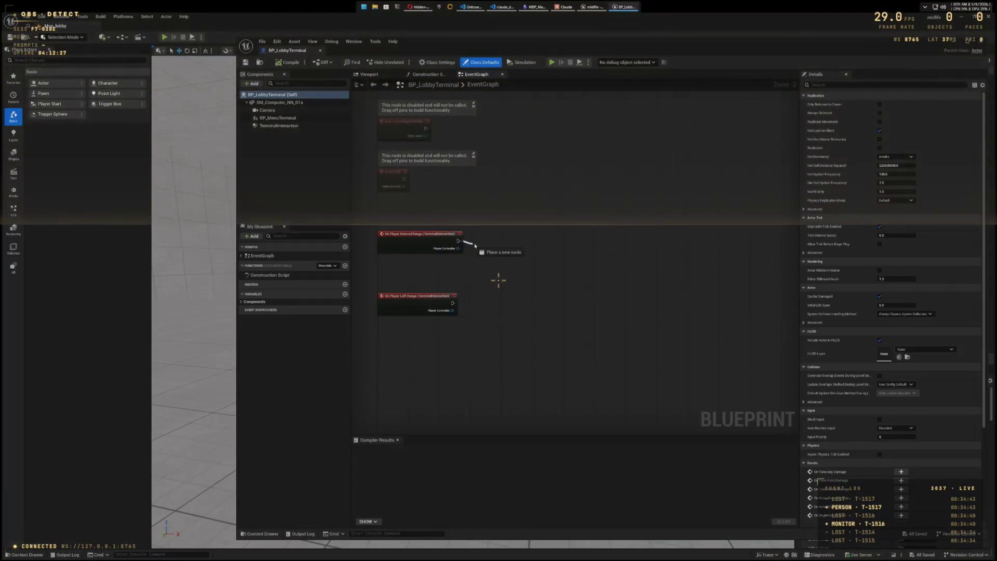
Add a Cast To BP_MidlifePlayerController after On Player Entered Range
drag(530, 238, 530, 238)
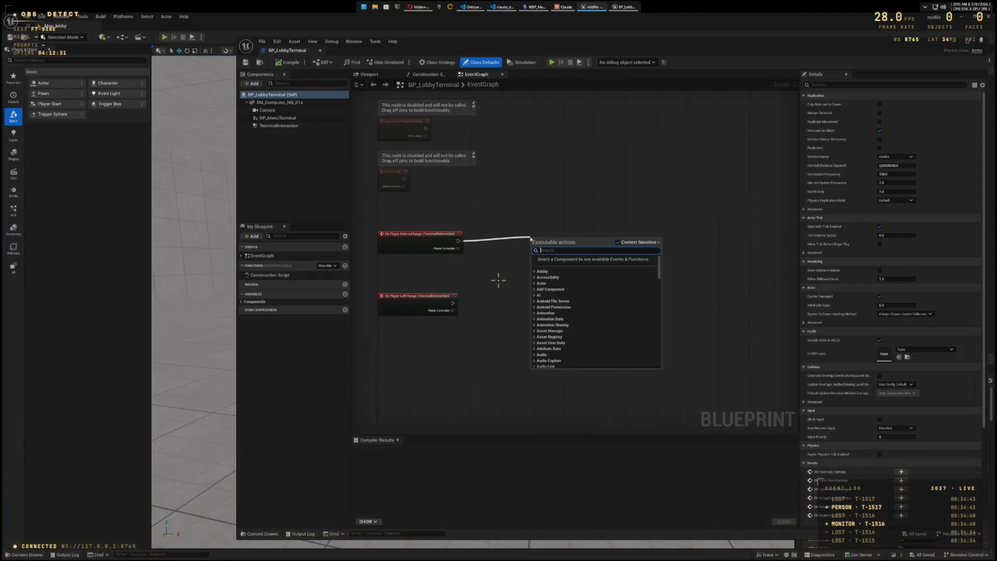
text(Midlife)
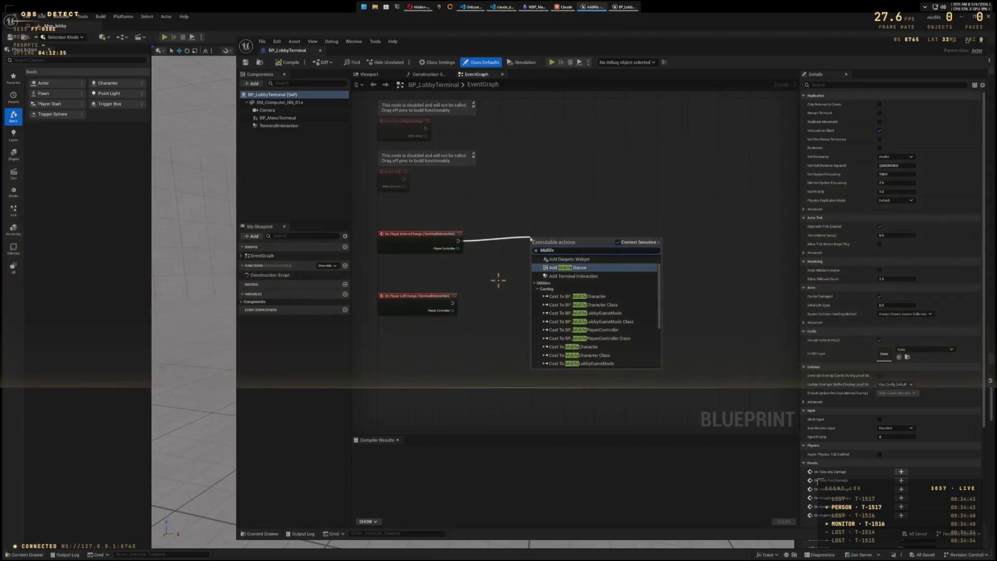
click(602, 330)
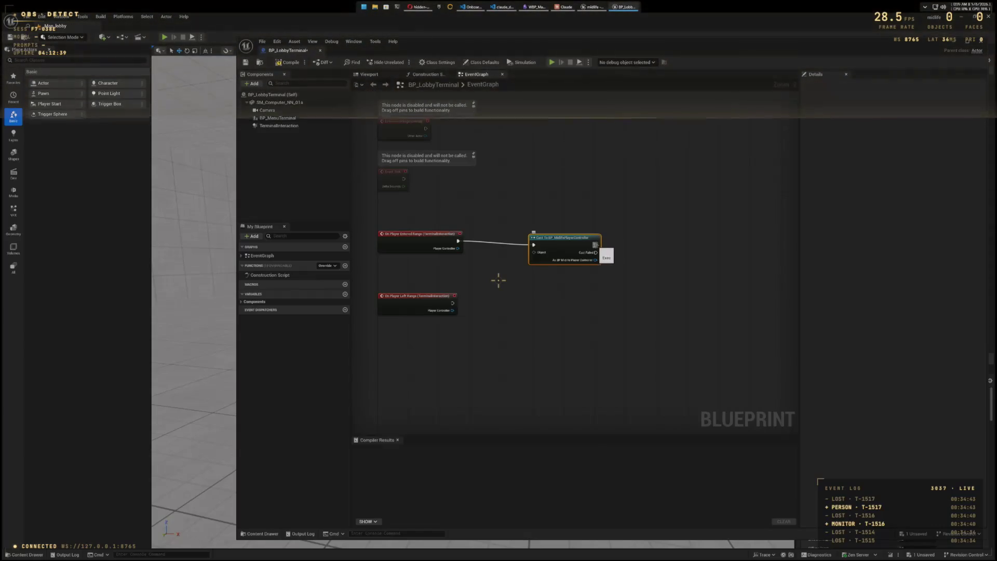
Add a SET Terminal in Range node after the cast and wire the cast result to its Target
drag(679, 245, 679, 245)
text(set)
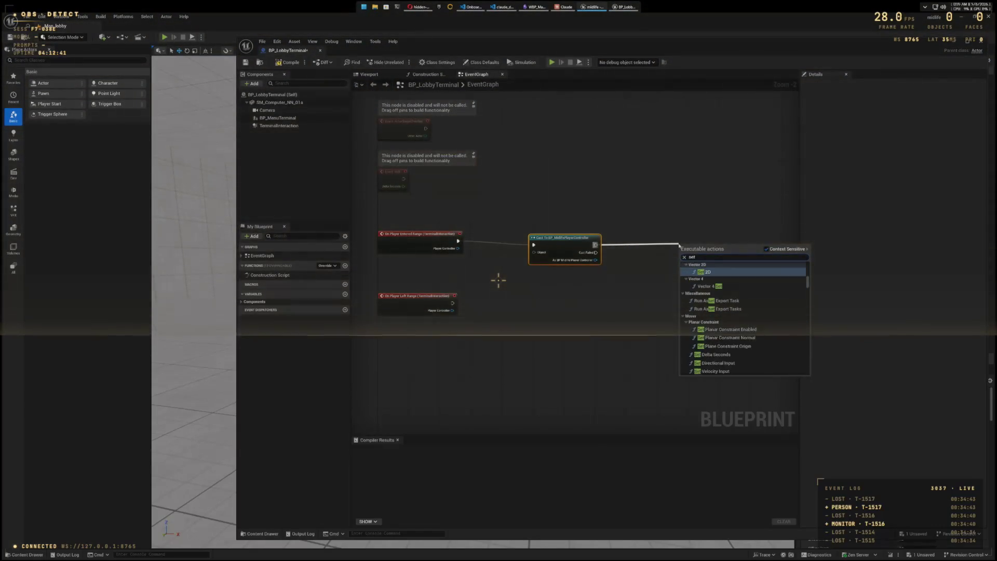
text( terminal range)
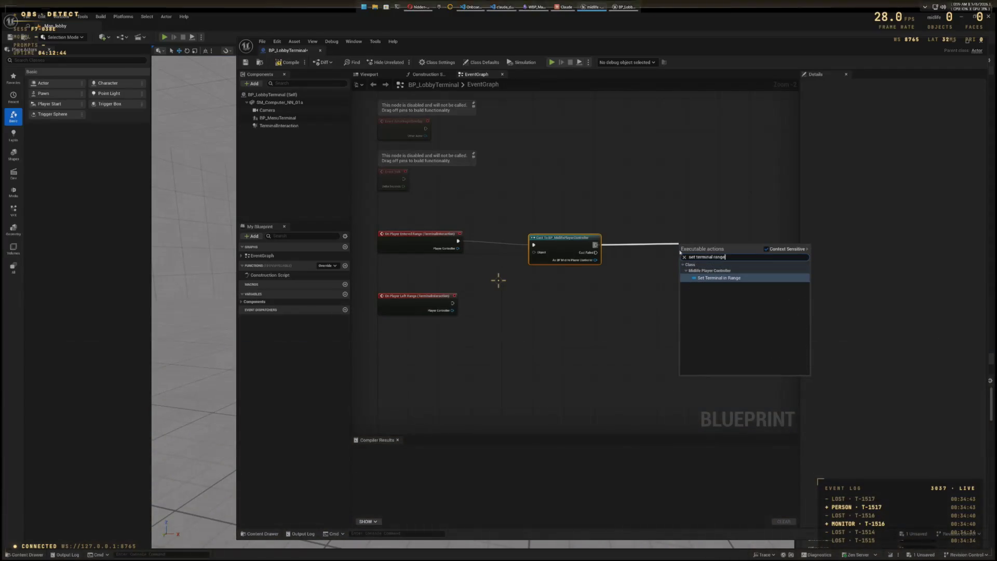
click(715, 278)
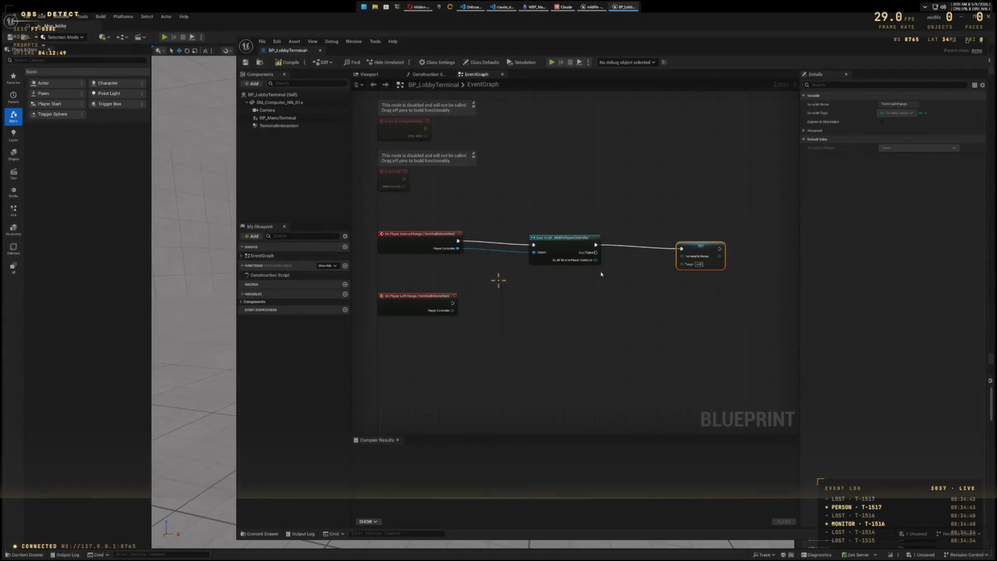
drag(658, 271, 672, 268)
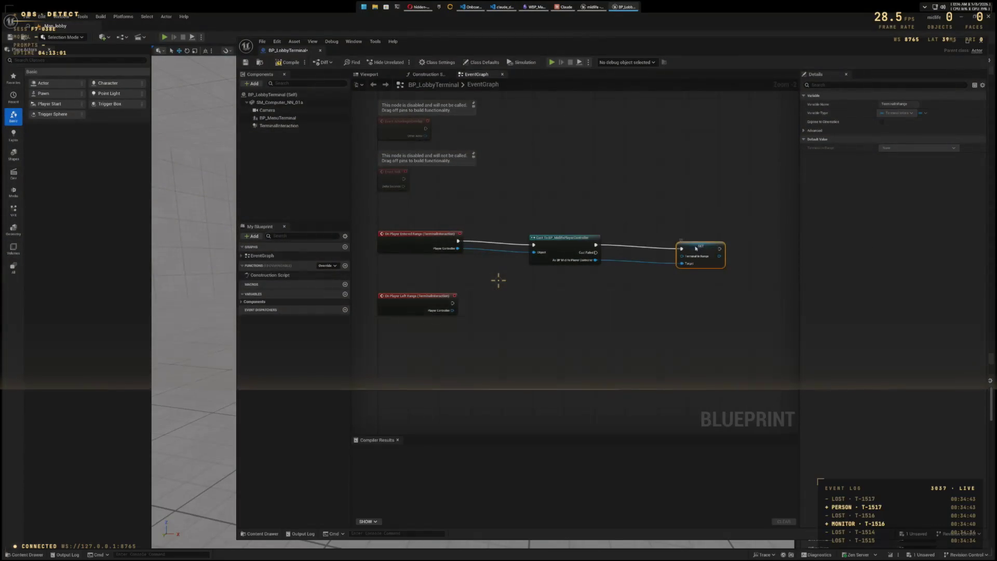
click(653, 271)
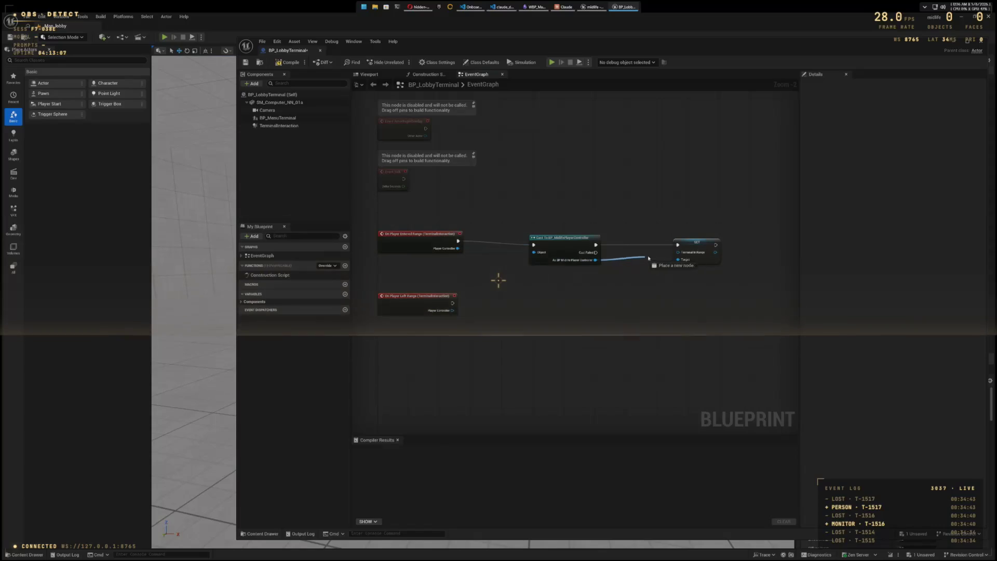
drag(677, 254, 678, 255)
click(663, 285)
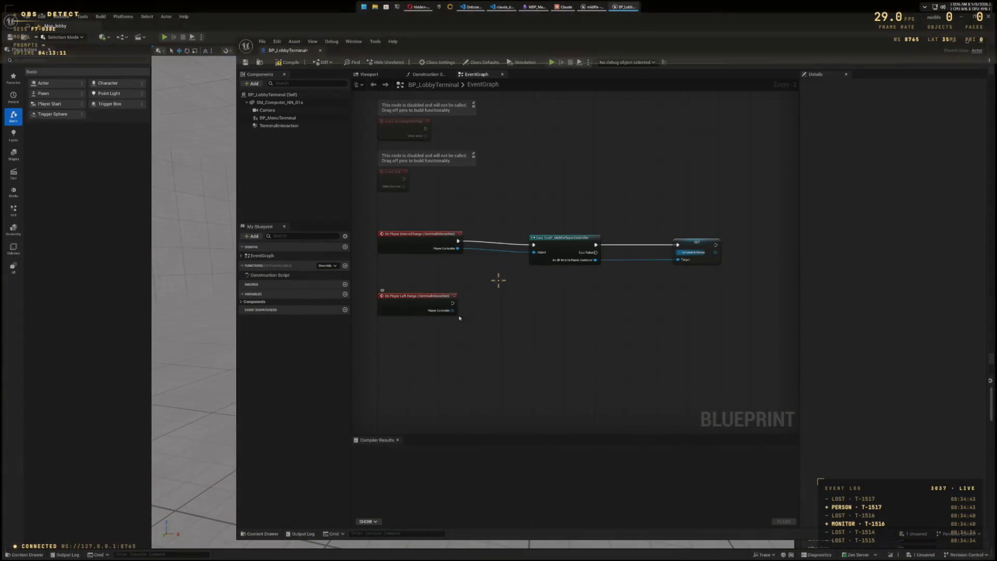
Connect On Player Left Range's execution and Player Controller into the shared cast, then nudge it
drag(555, 312, 554, 312)
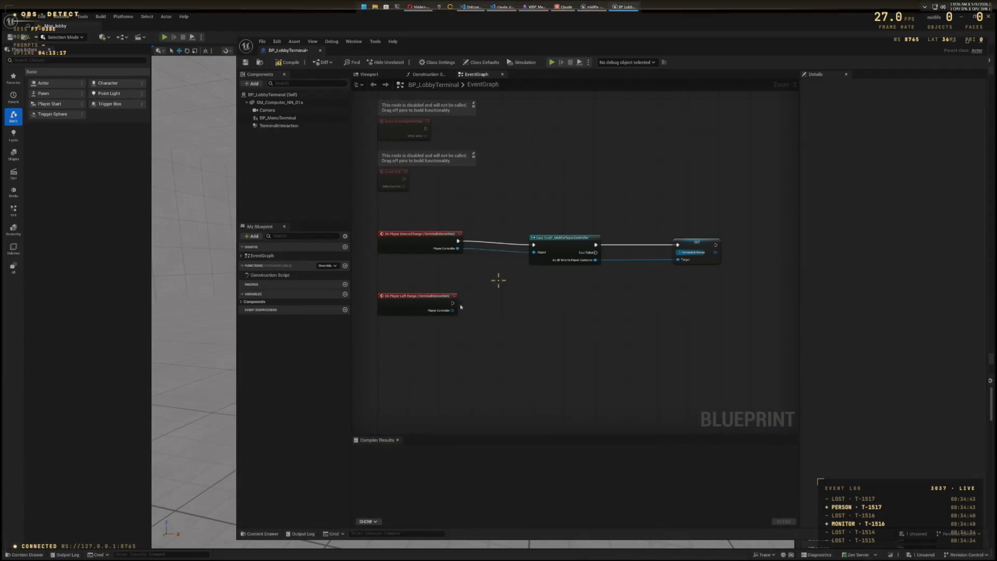
drag(452, 302, 517, 257)
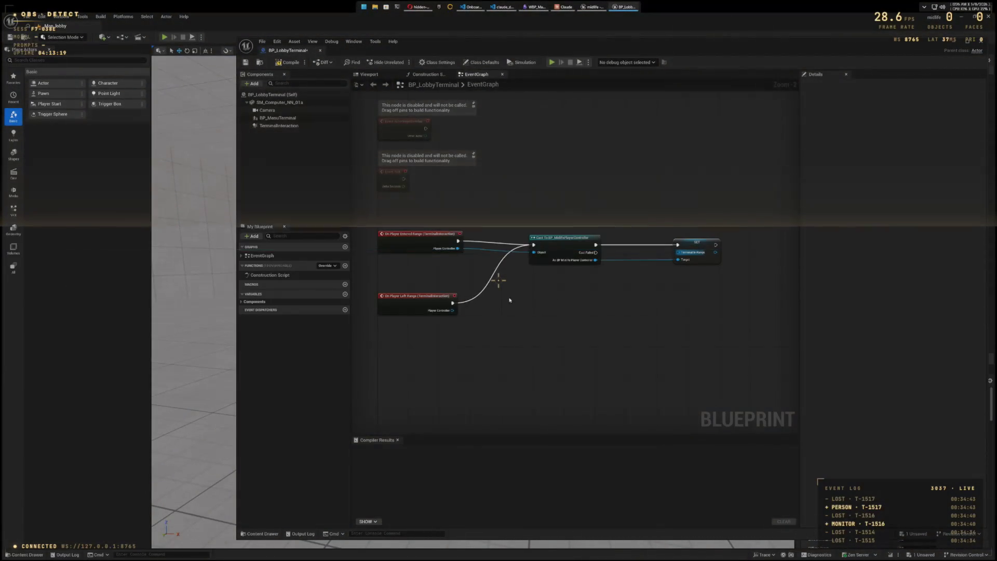
drag(452, 311, 532, 254)
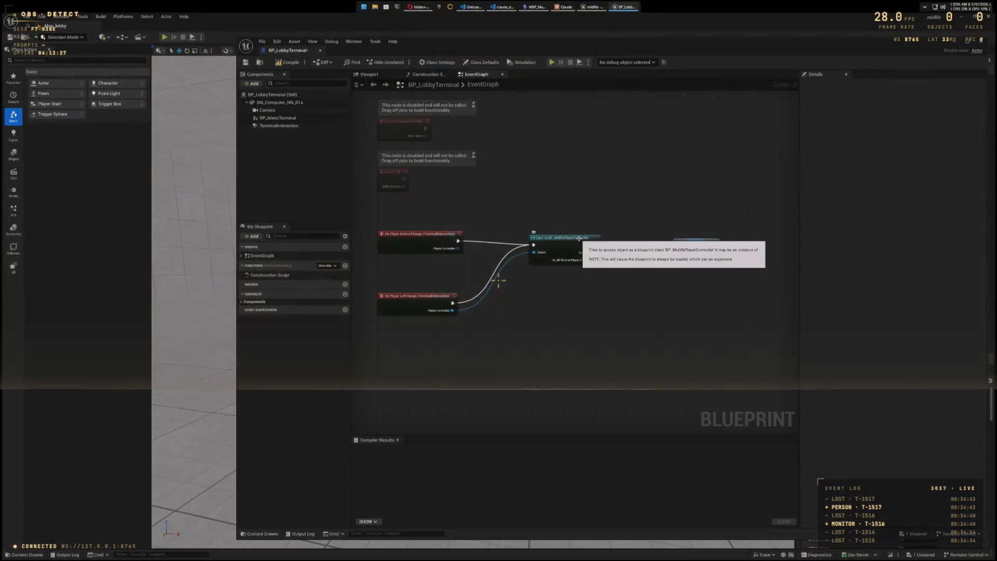
drag(579, 238, 564, 235)
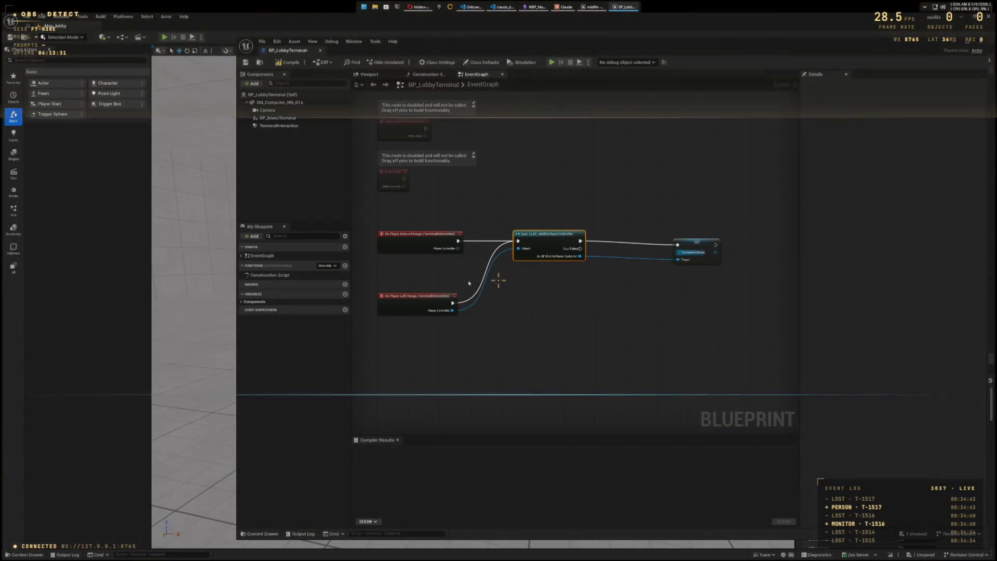
Break the cast's execution link from On Player Left Range
right_click(518, 242)
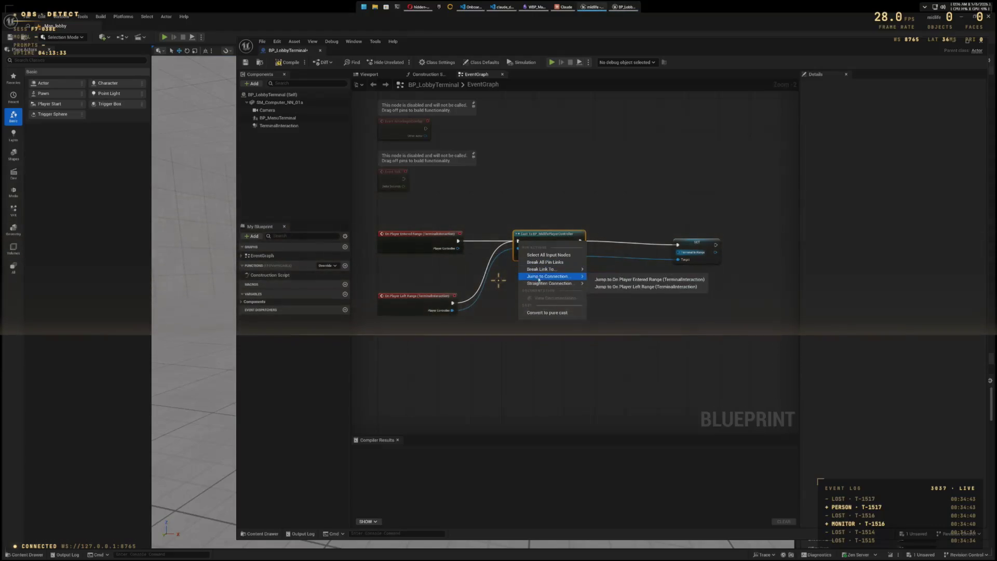
mouse_move(545, 270)
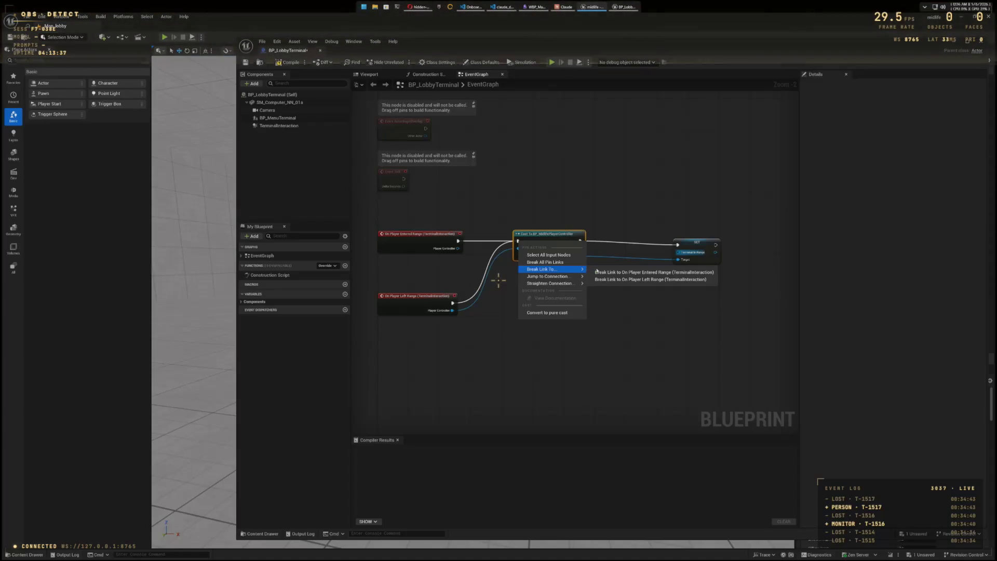
click(605, 273)
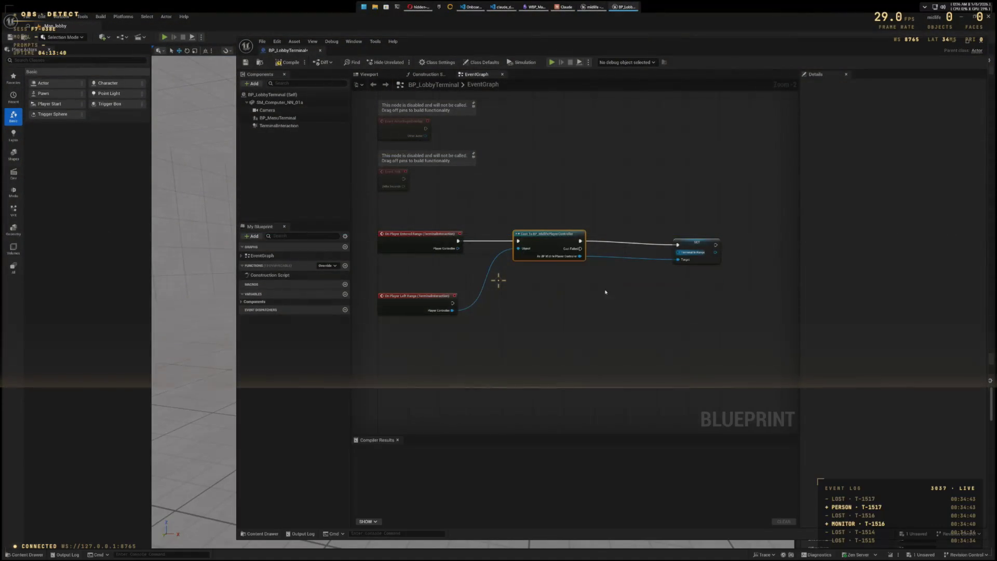
right_click(452, 311)
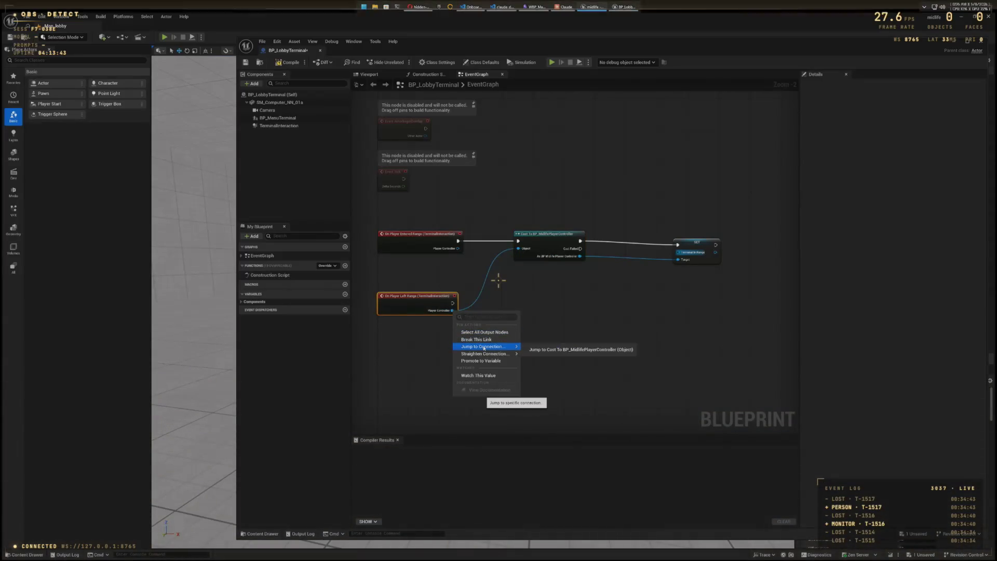
Unlink Player Controller from the shared cast and give On Player Left Range its own BP_MidlifePlayerController cast
click(476, 339)
drag(452, 302, 533, 308)
text(cast to bp_mid)
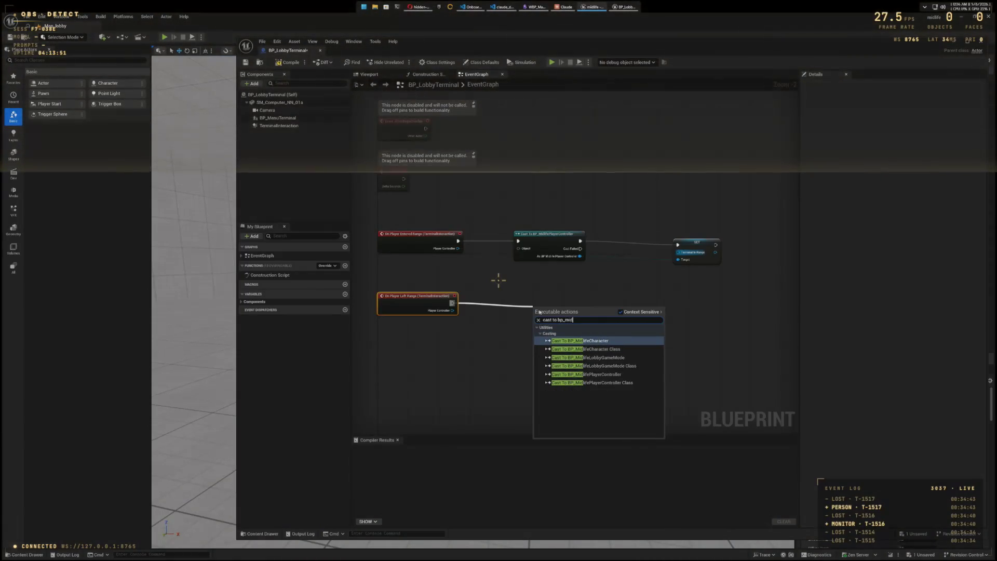
click(601, 374)
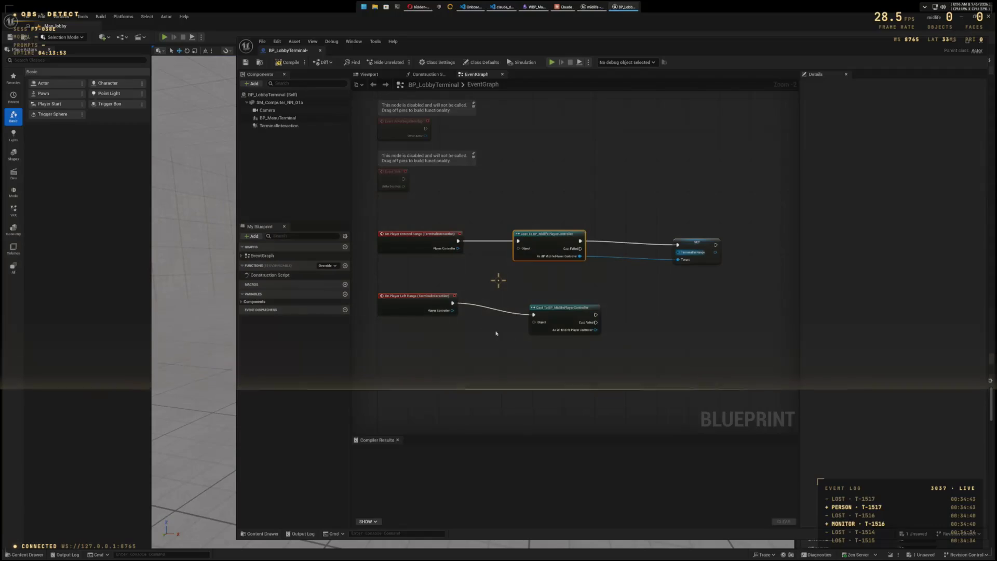
drag(452, 310, 517, 338)
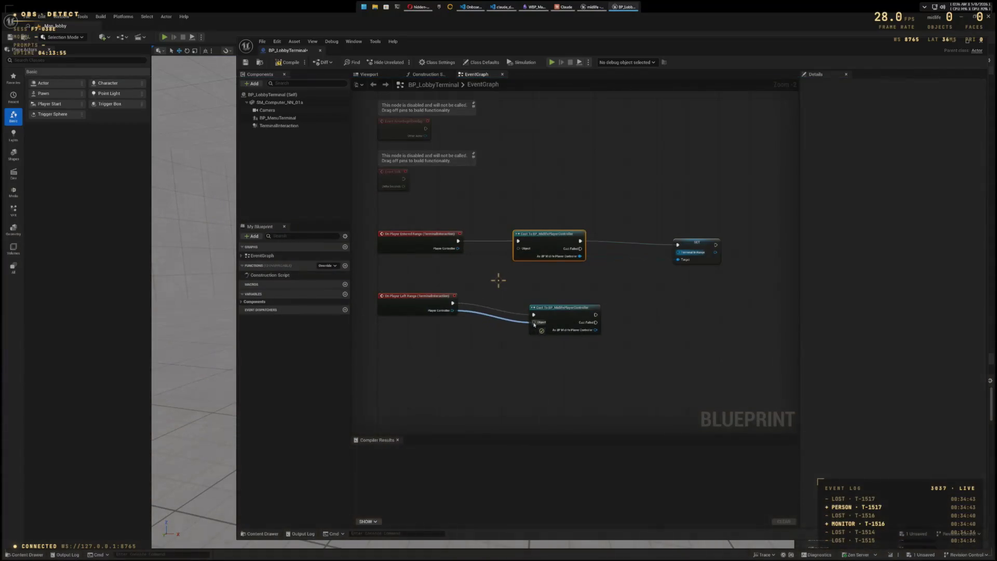
mouse_move(569, 312)
mouse_down()
mouse_move(549, 305)
mouse_move(644, 310)
mouse_move(632, 306)
mouse_up()
Add a SET Terminal in Range node after the new left-range cast
text(set terminal in range)
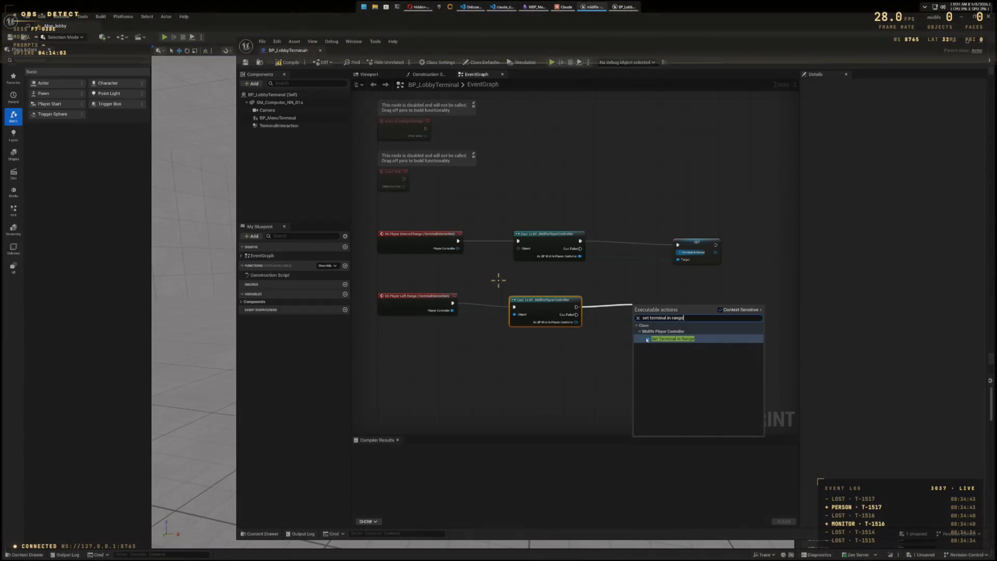
key(Return)
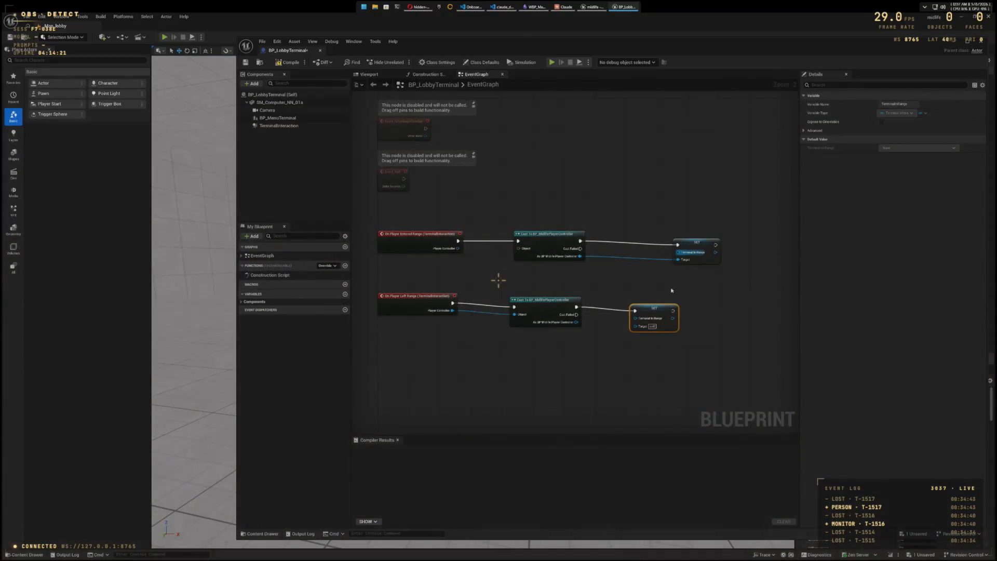
click(653, 261)
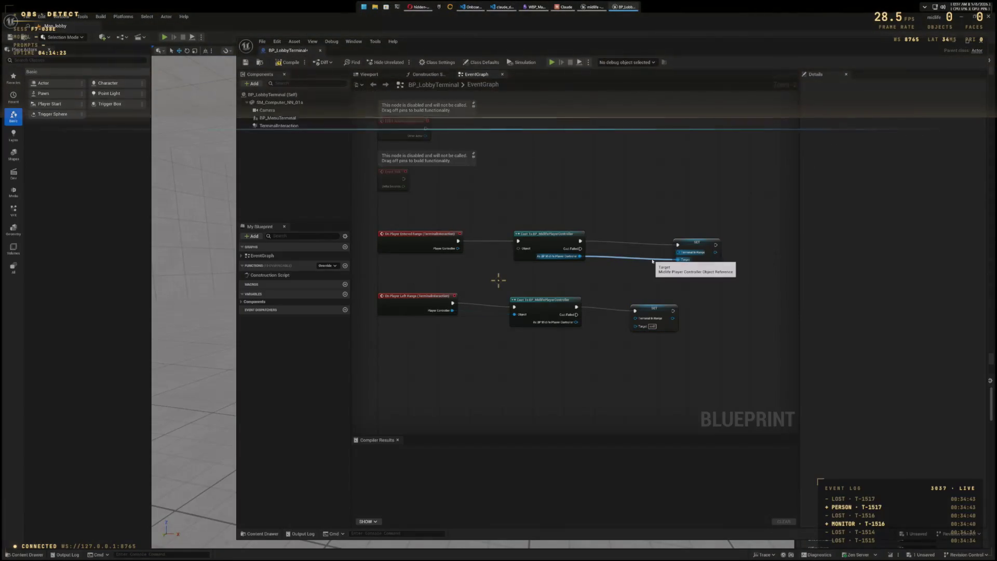
Break the wire into the upper SET Terminal in Range node's Target so it reads self
right_click(687, 261)
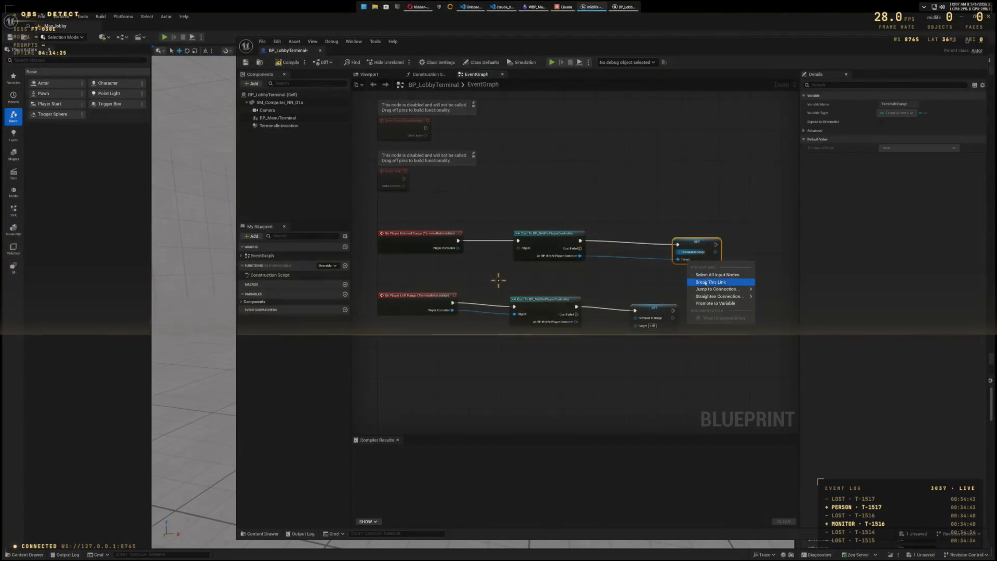
click(691, 275)
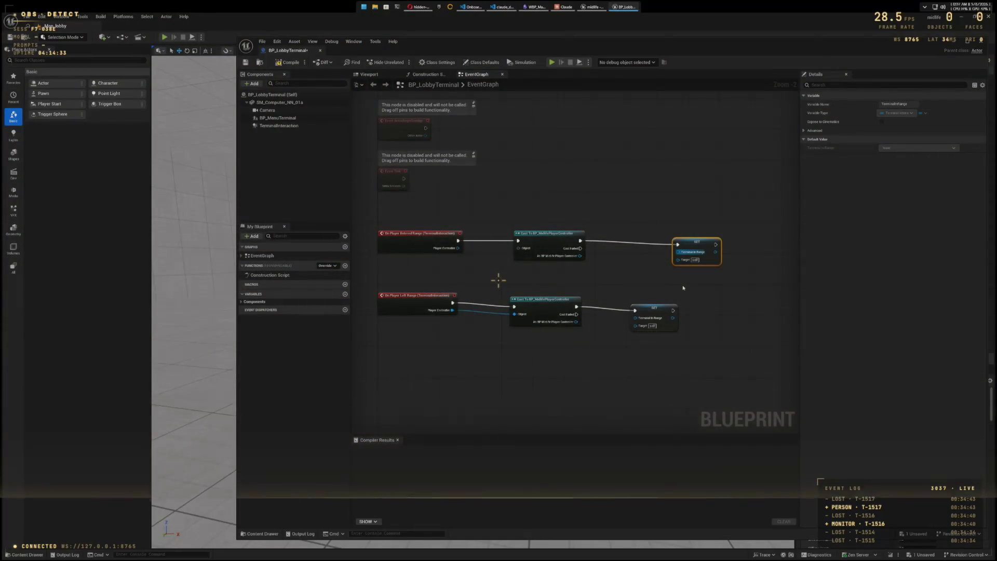
scroll(721, 296, down, 1)
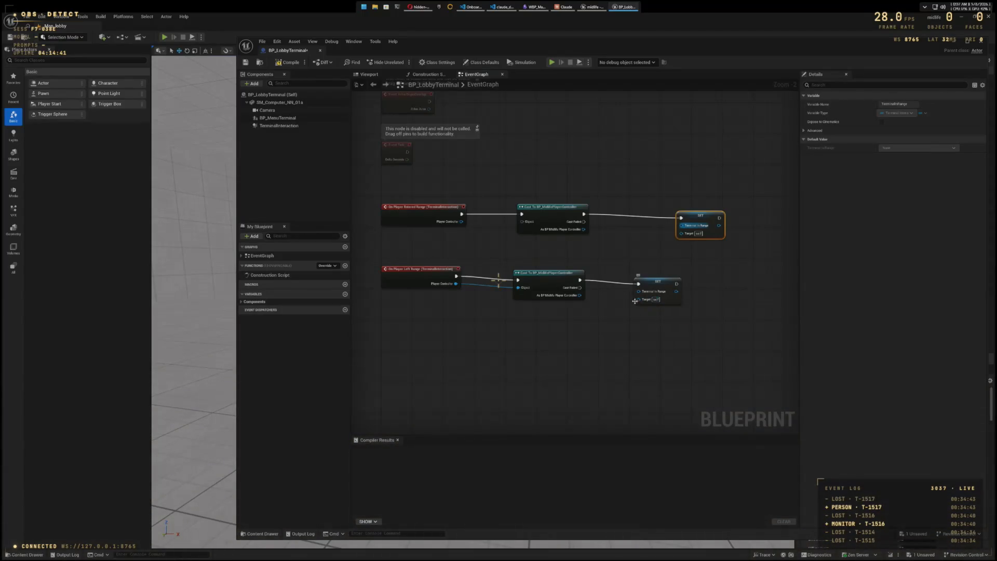
Pull a wire from the lower SET node's Target, cancel the search, and expand the EventGraph events list
drag(638, 300, 599, 339)
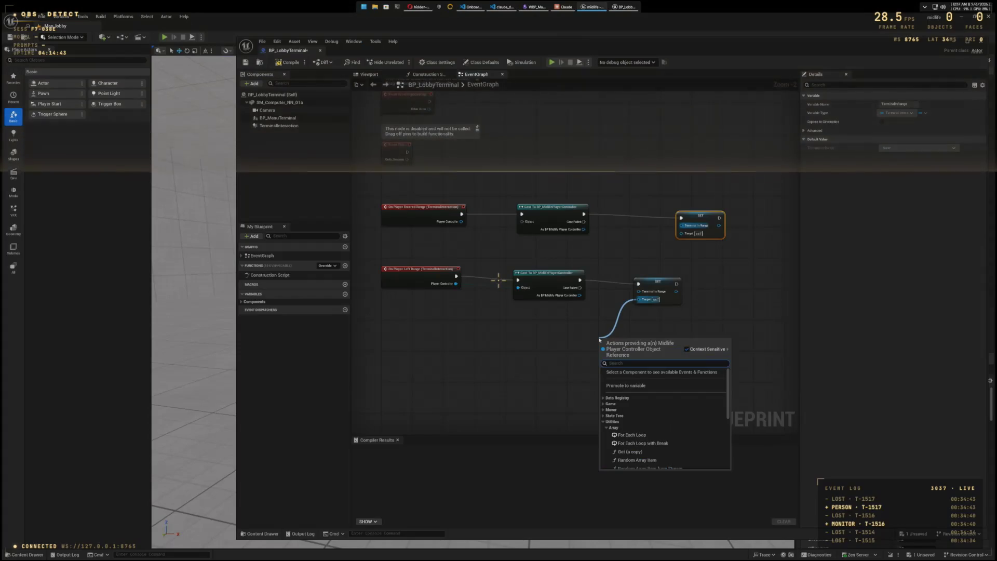
text(none)
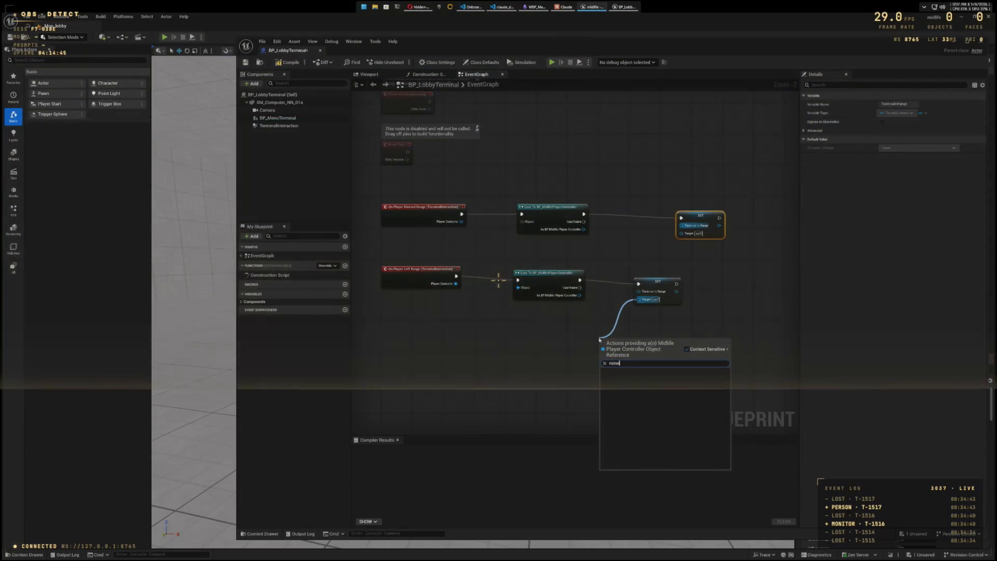
key(BackSpace)
key(BackSpace)
key(BackSpace)
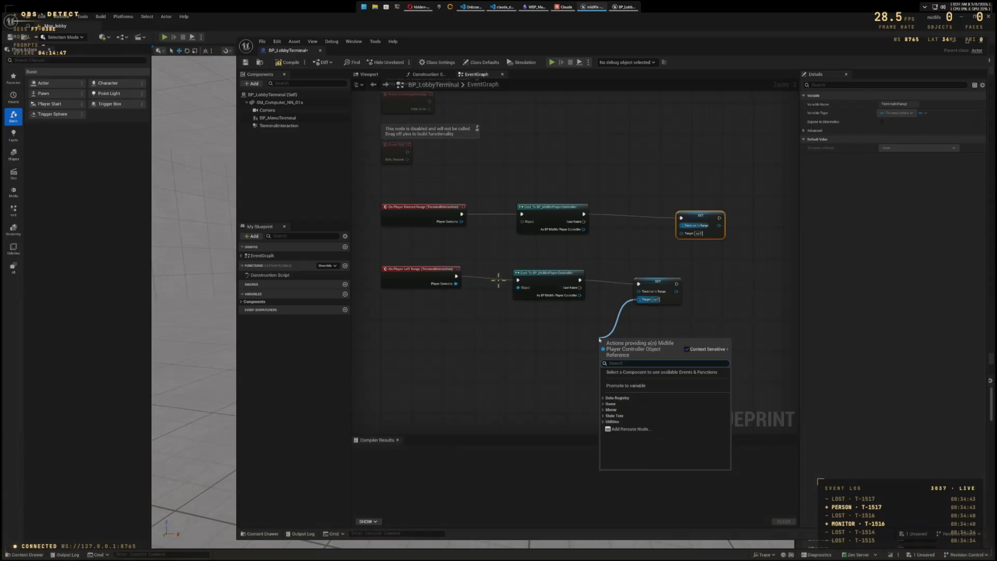
key(BackSpace)
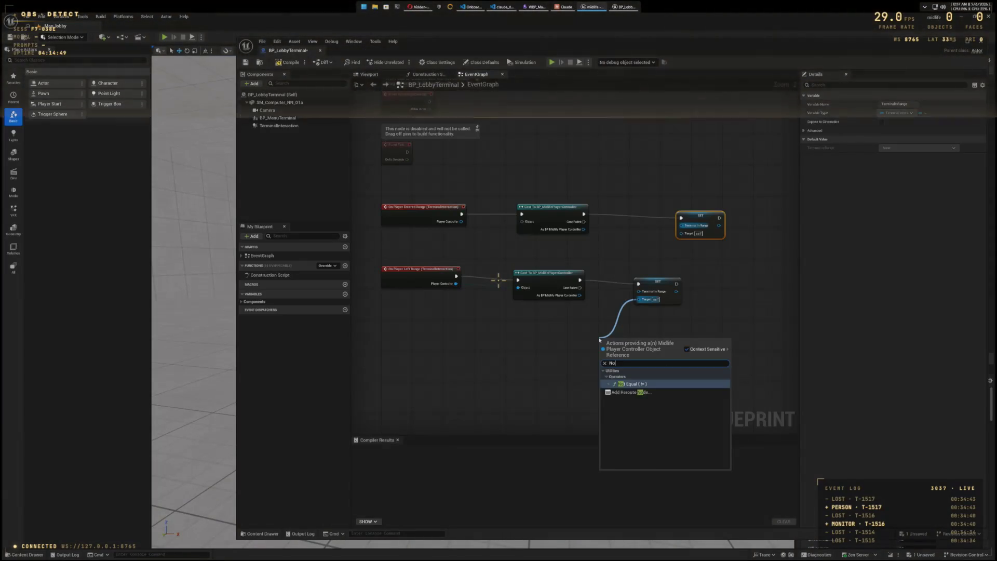
key(BackSpace)
key(BackSpace)
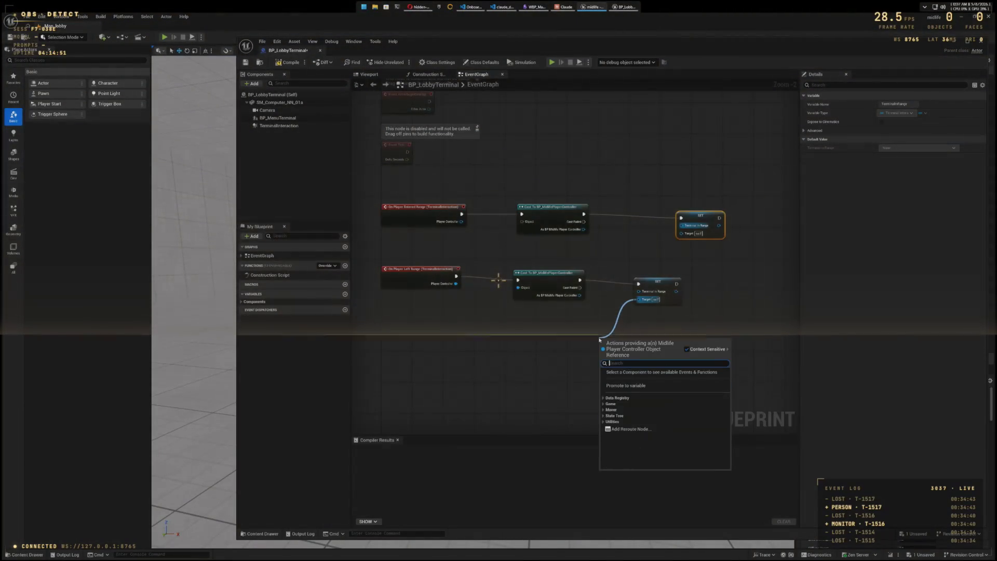
click(577, 334)
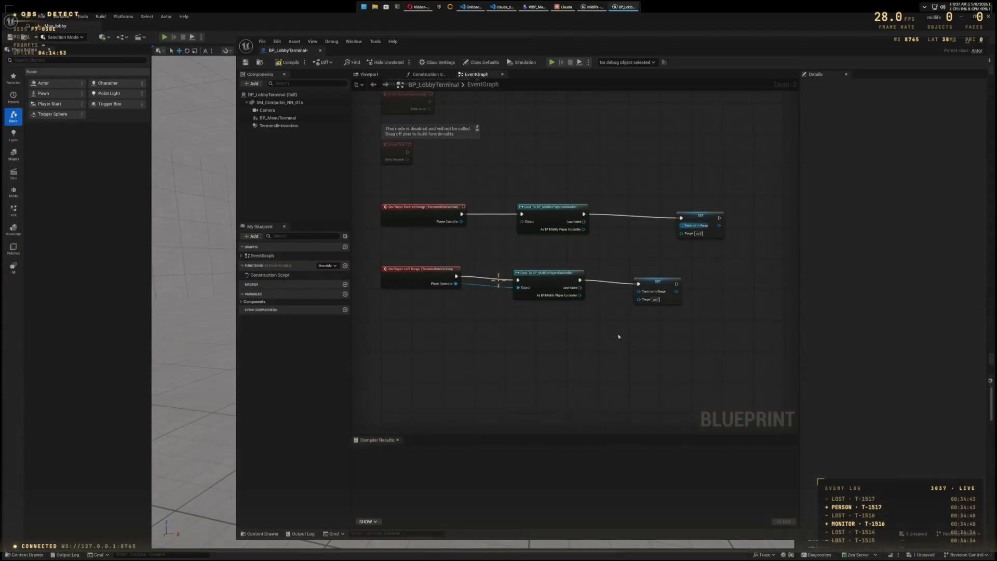
drag(617, 338, 595, 353)
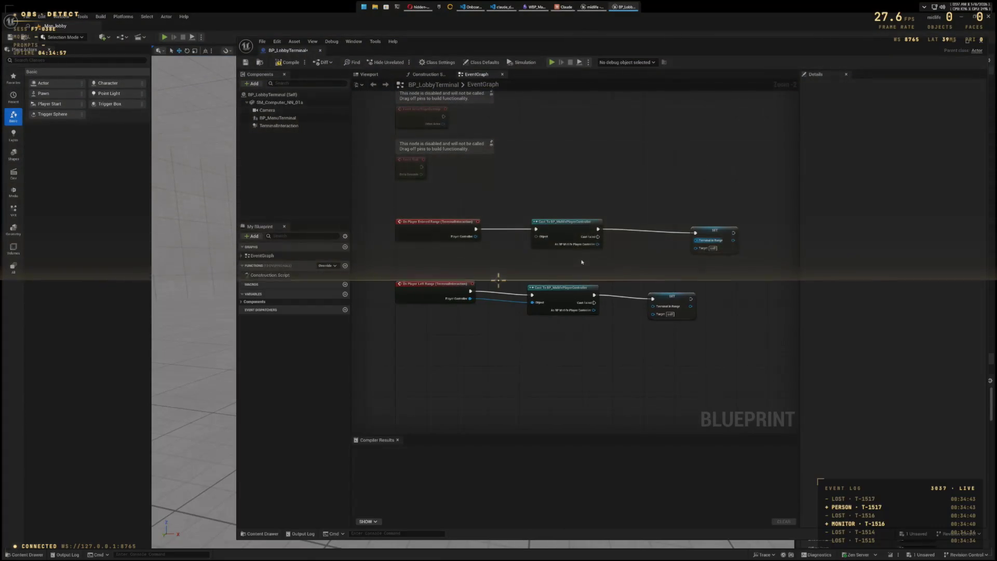
click(242, 257)
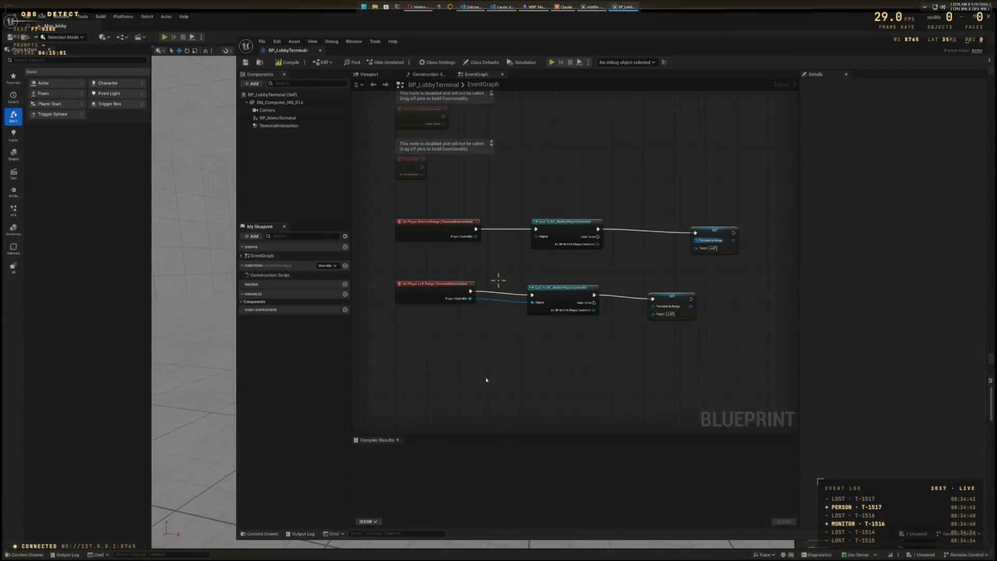
Select both event chains and shift the upper SET Terminal in Range node left beside its cast node
drag(493, 381, 490, 383)
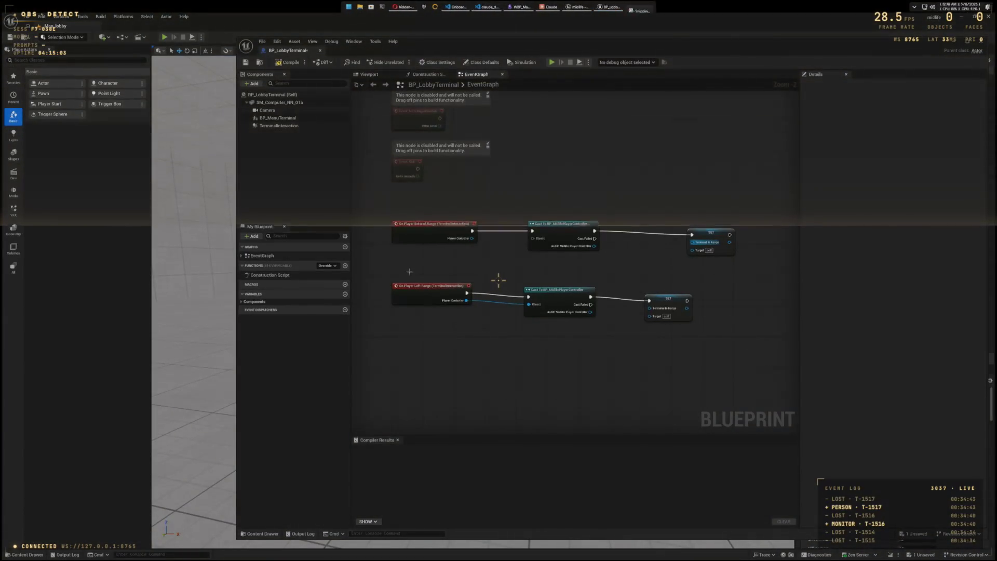
mouse_move(380, 197)
mouse_down()
mouse_move(678, 296)
mouse_move(766, 345)
mouse_up()
drag(471, 238, 532, 238)
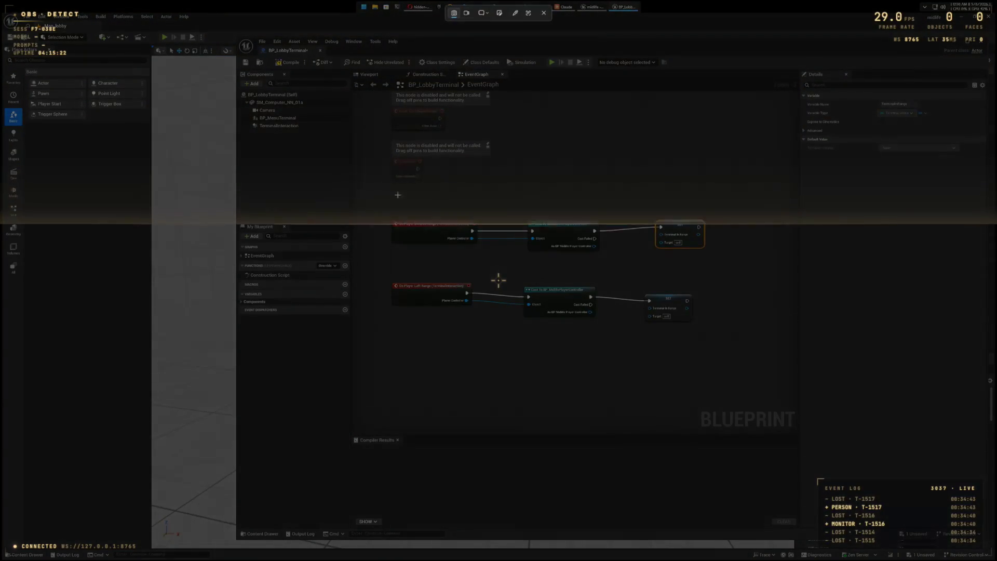
mouse_move(389, 196)
mouse_down()
mouse_move(511, 222)
mouse_move(757, 352)
mouse_up()
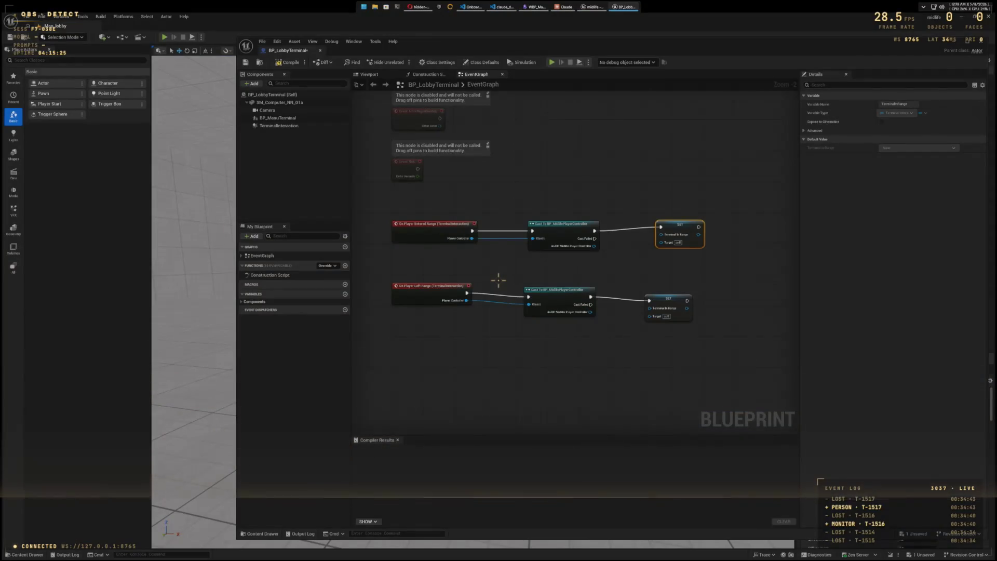
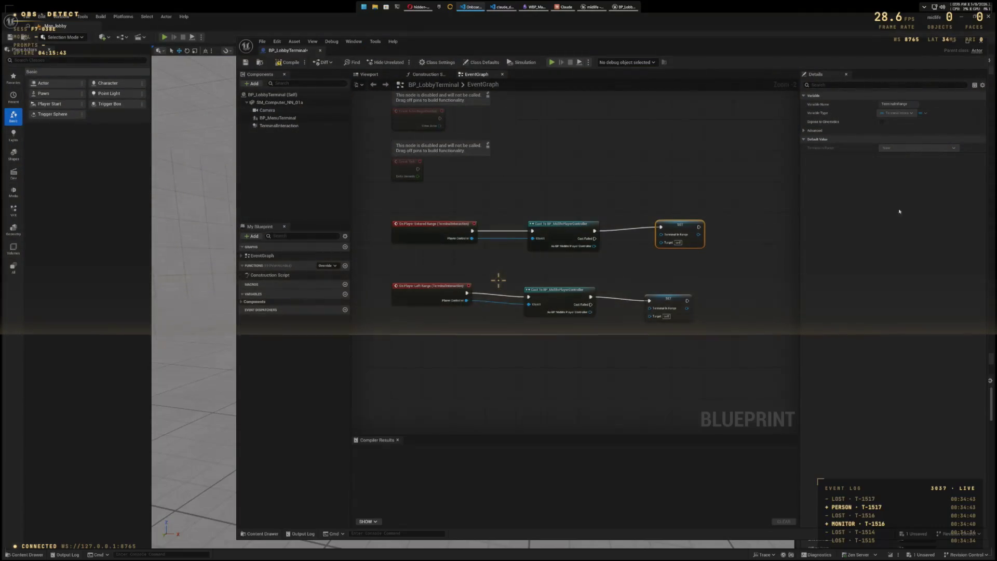
Close the BP_LobbyTerminal editor and open BP_MidlifeCharacter from the Content Drawer
click(984, 42)
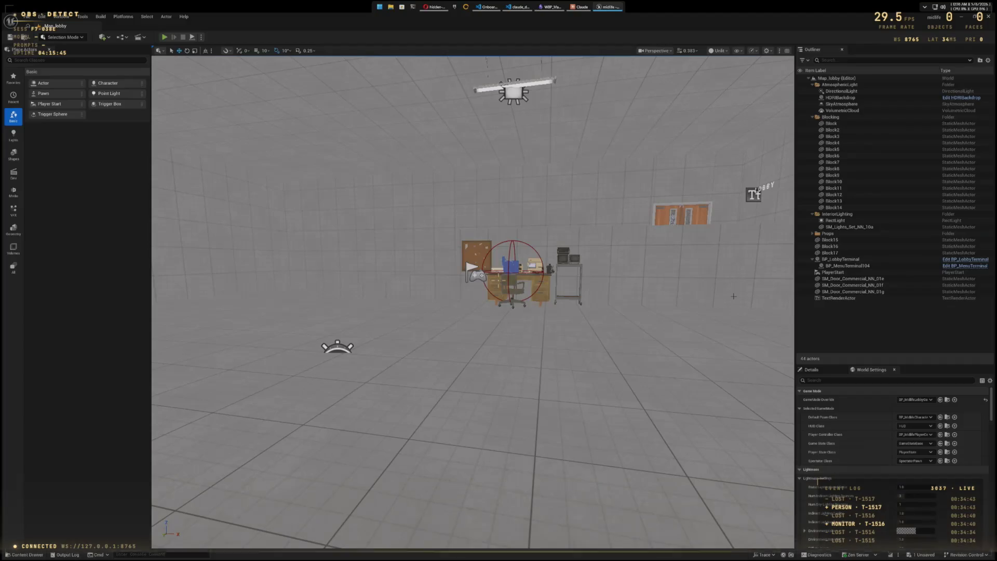
key(ctrl+space)
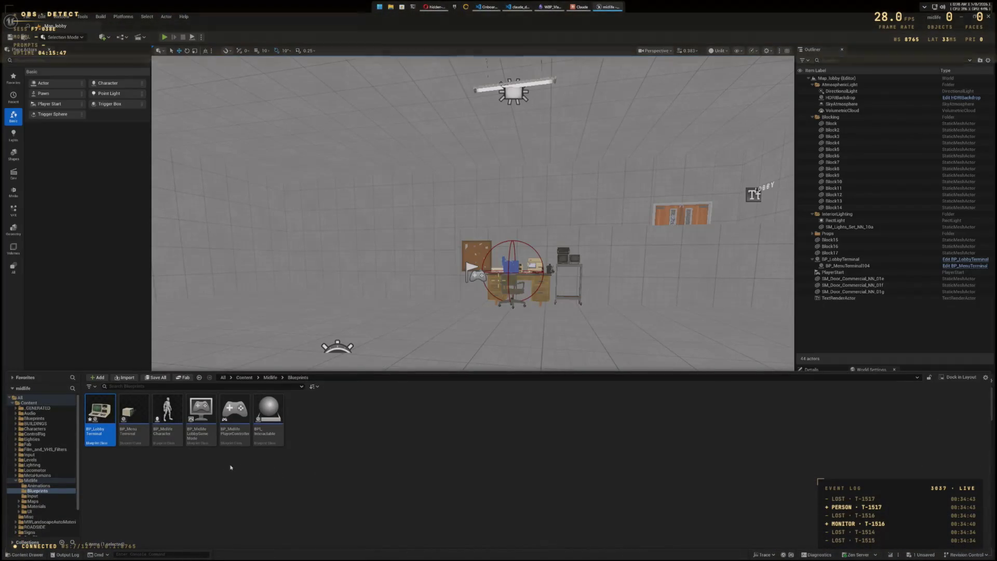
double_click(167, 411)
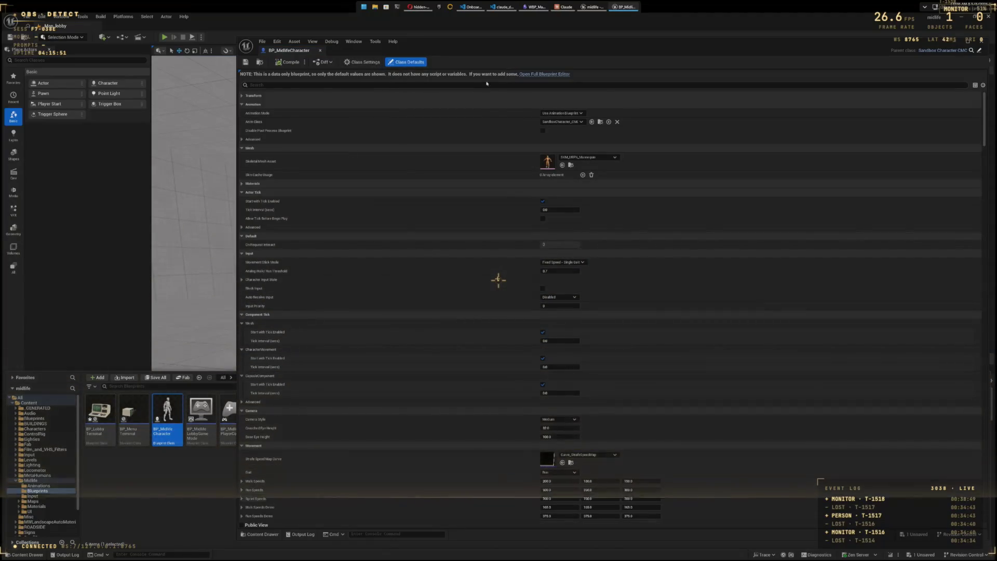
Collapse the Animation, Mesh and Actor Tick sections and switch to the full Blueprint editor
click(241, 104)
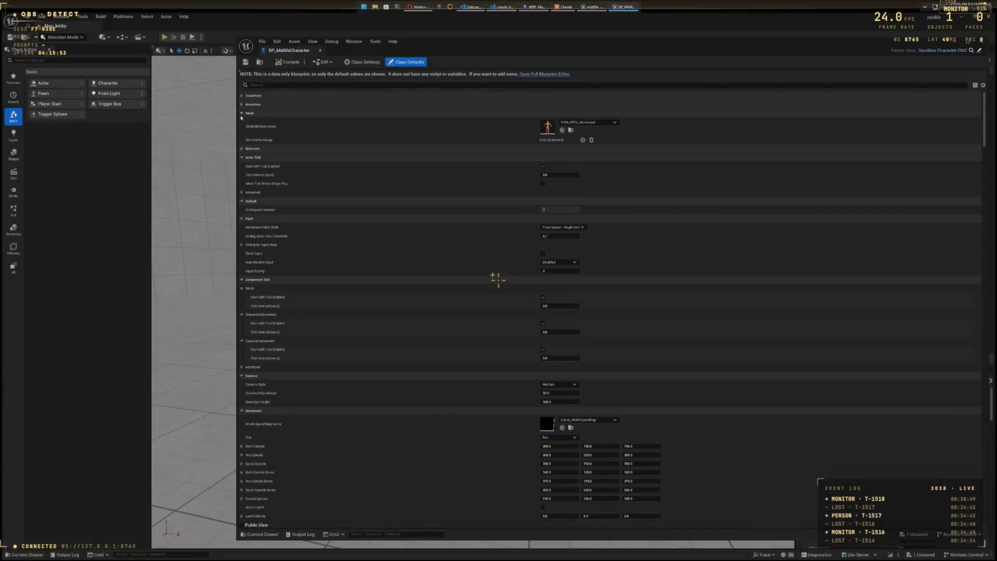
click(241, 114)
click(242, 131)
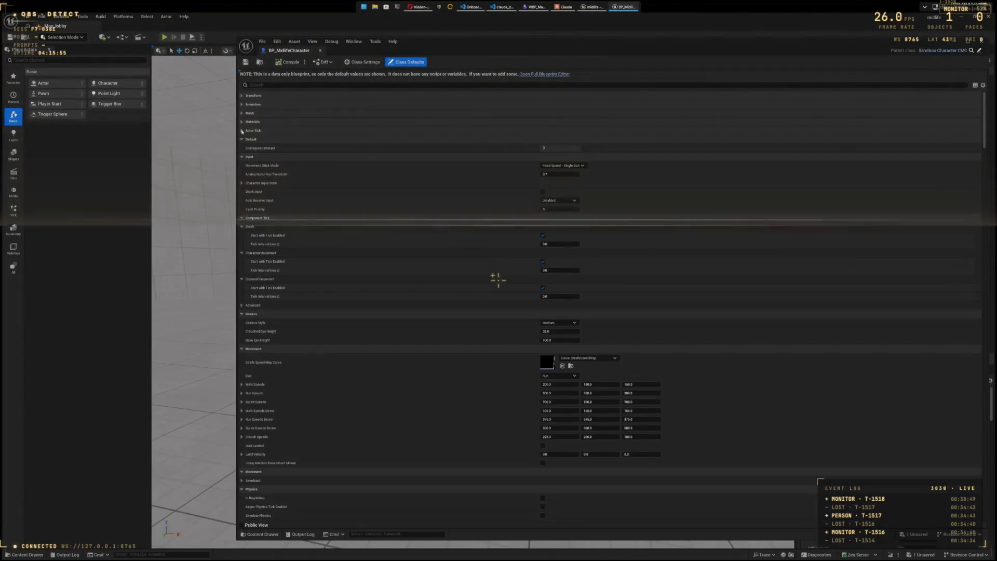
click(529, 74)
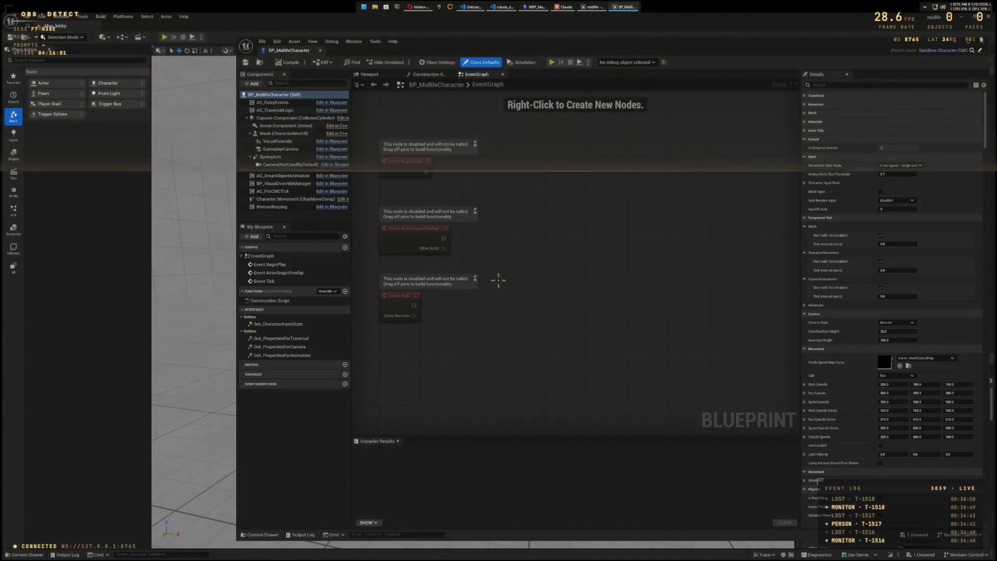
Add an EnhancedInputAction IA_Interact event node and pull a wire from its Triggered pin
mouse_move(547, 345)
mouse_down()
mouse_move(574, 347)
mouse_move(600, 325)
mouse_move(598, 299)
mouse_up()
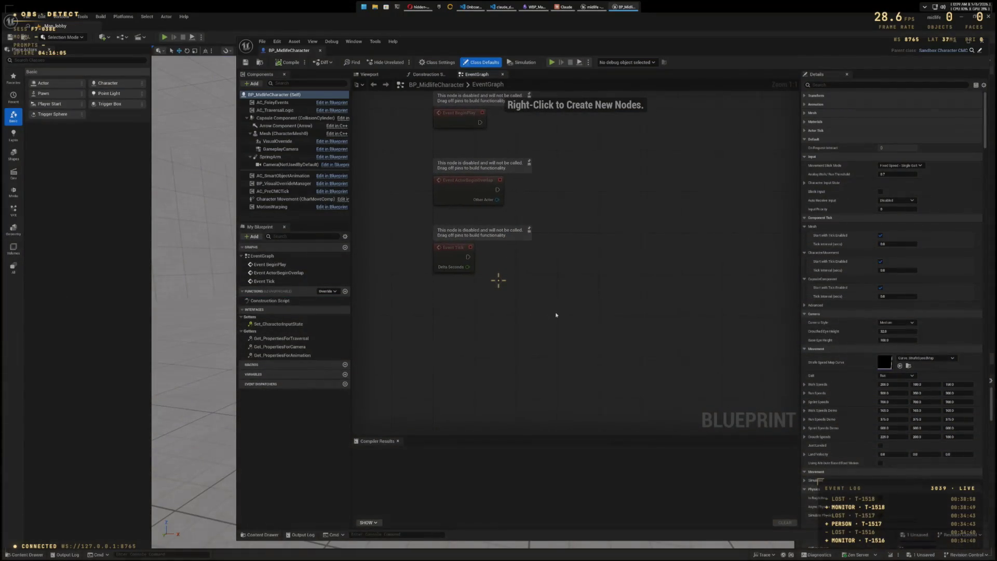
right_click(481, 323)
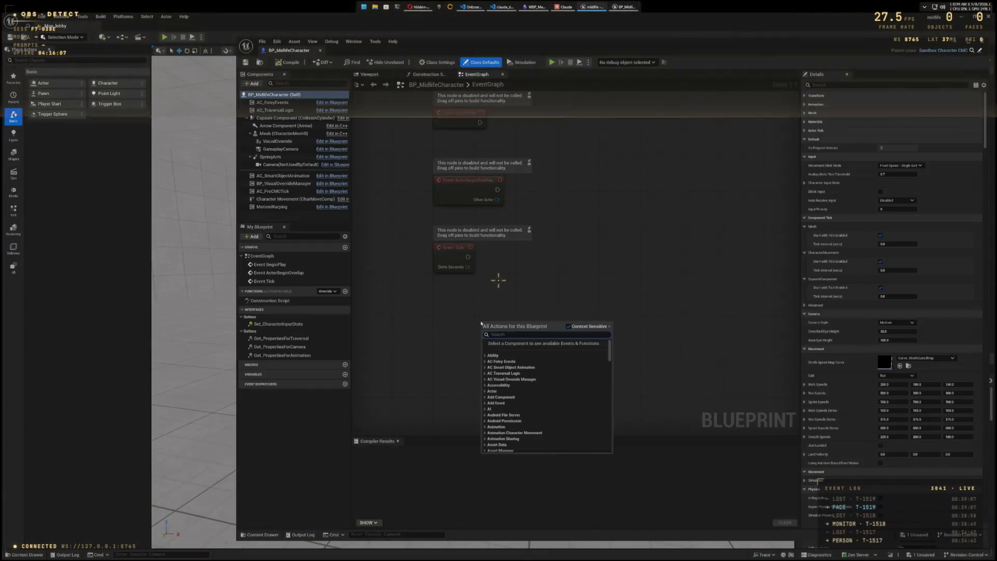
text(enha)
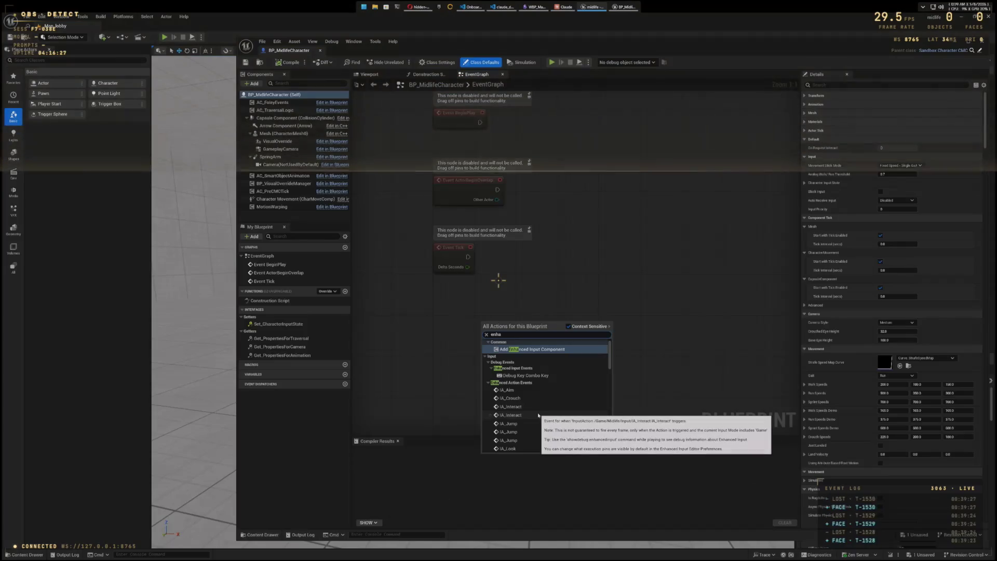
click(538, 415)
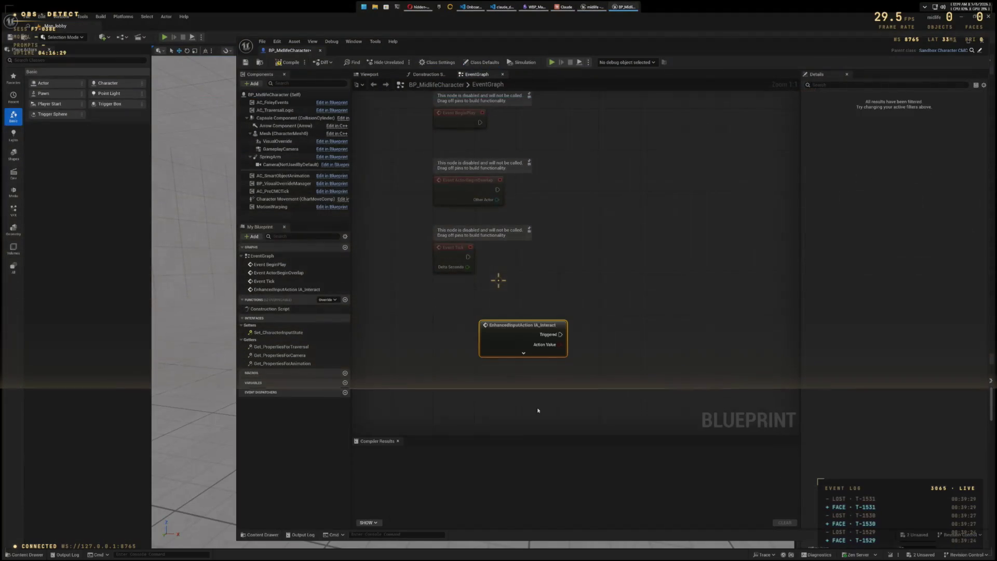
drag(528, 325, 483, 321)
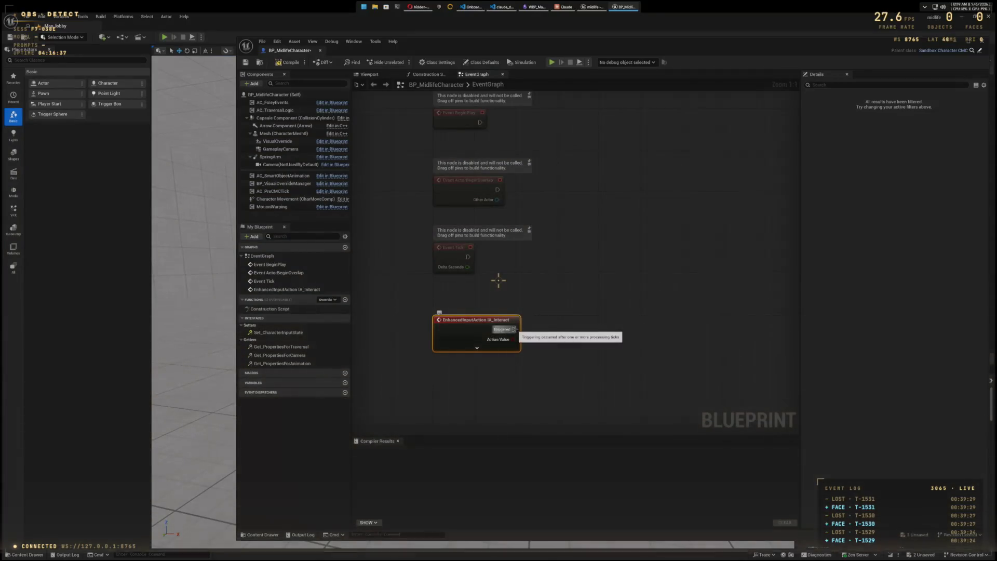
drag(569, 330, 569, 330)
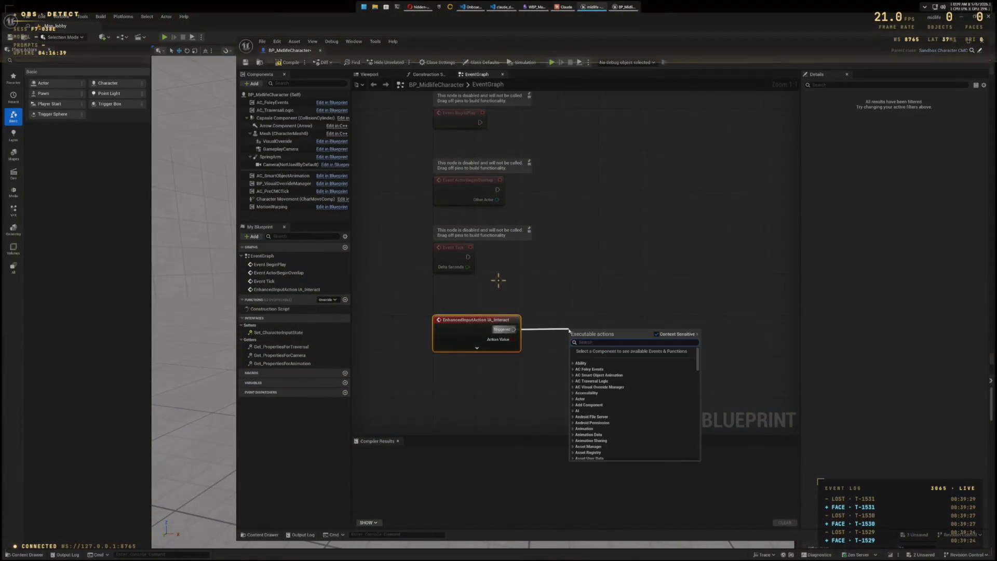
Chain Get Player Controller from Input Device and Cast To BP_MidlifePlayerController after IA_Interact
text(get player controller)
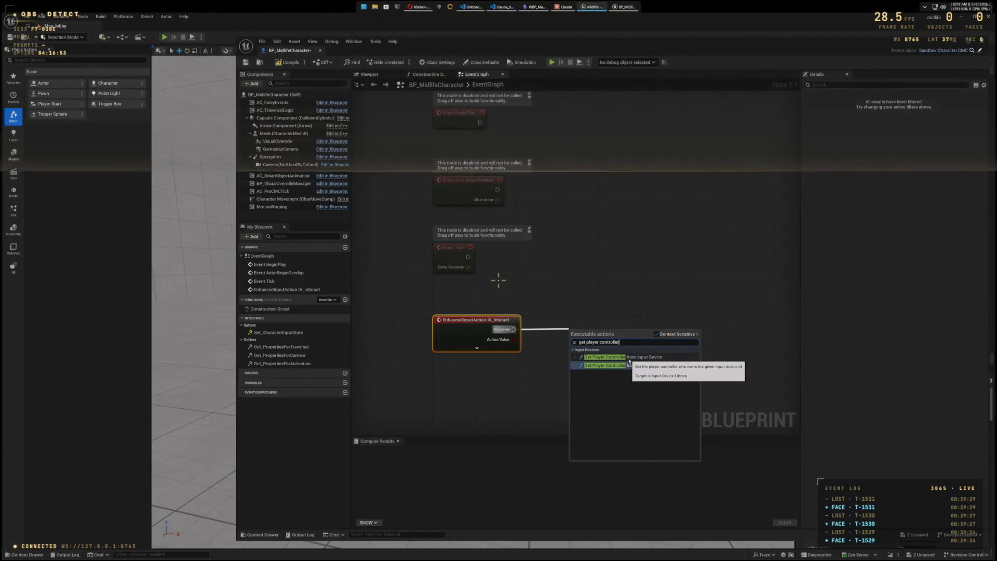
click(629, 361)
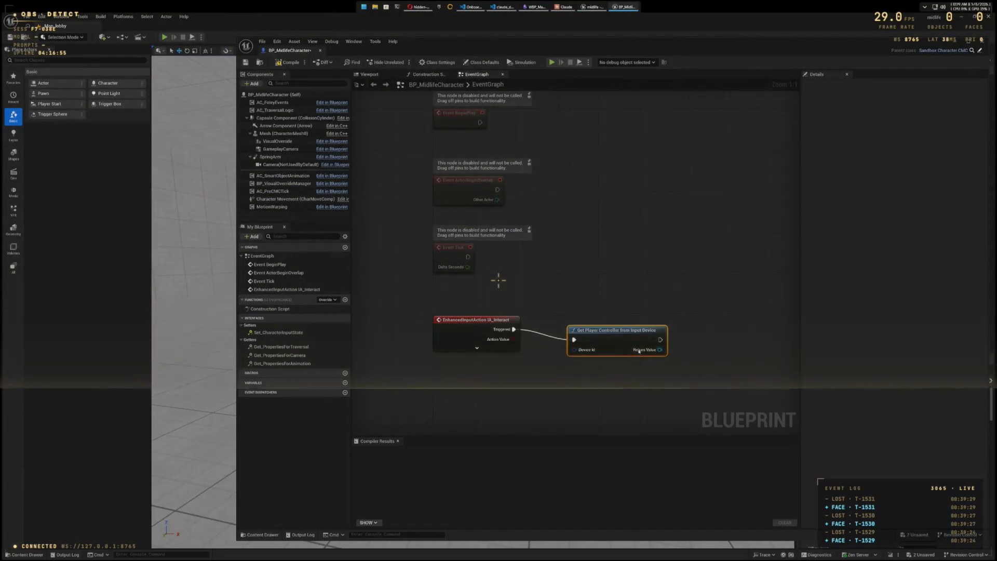
drag(711, 345, 578, 344)
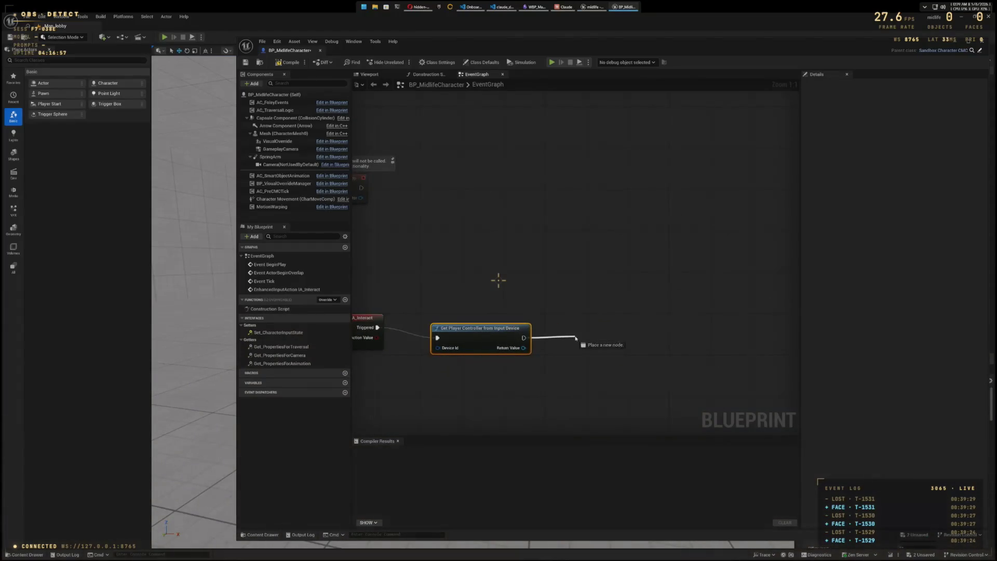
text(to bp)
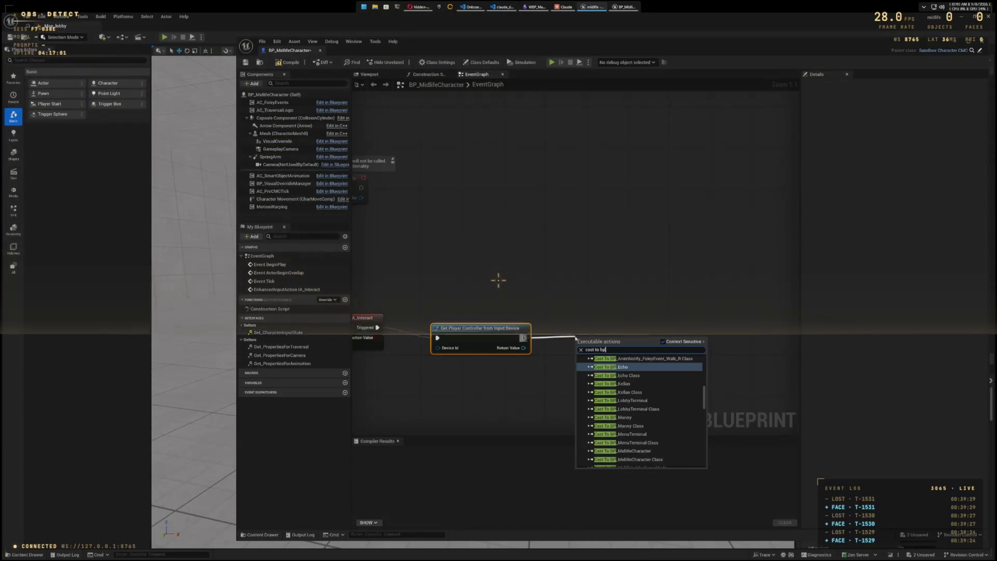
text(_mid)
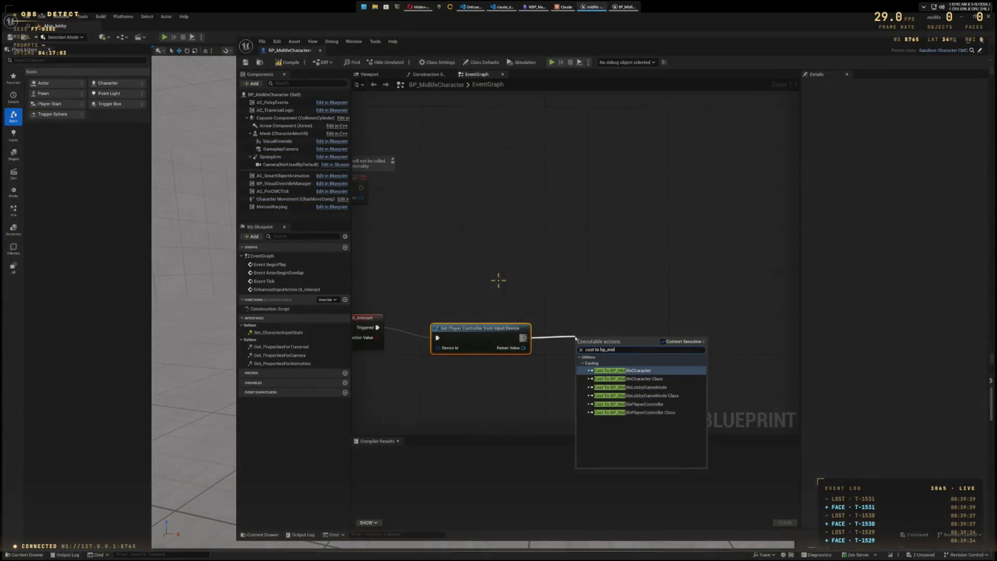
click(630, 404)
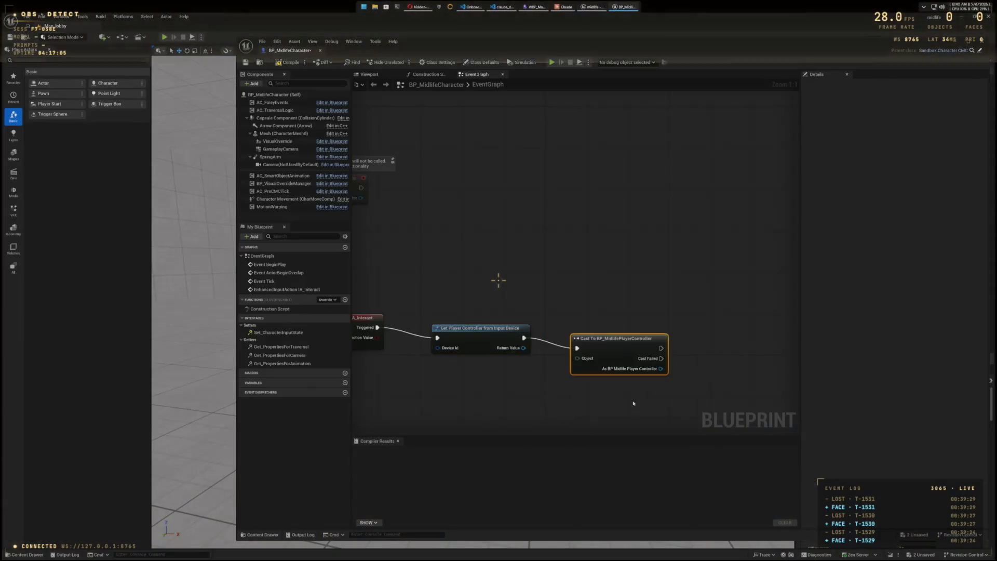
drag(633, 403, 594, 357)
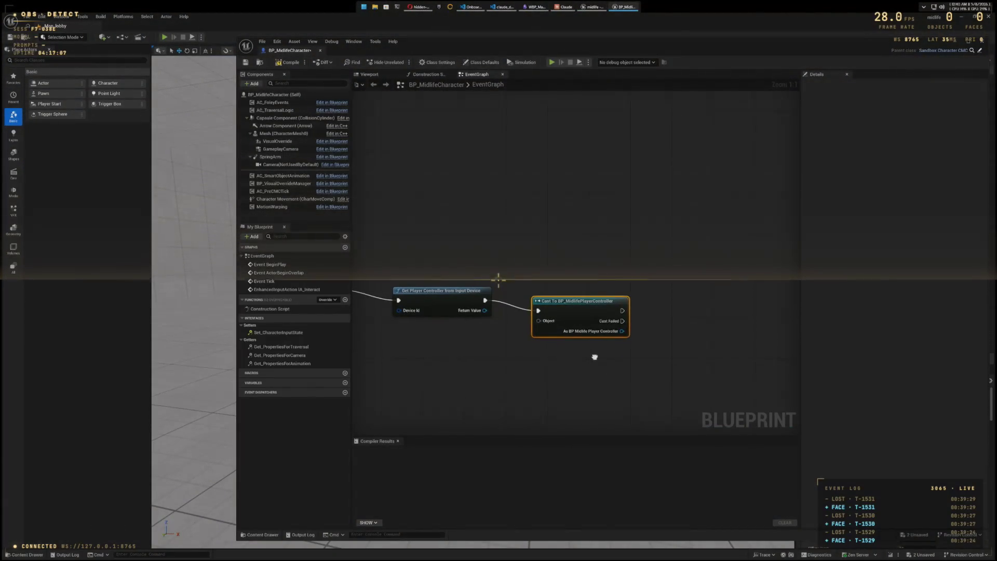
Add Try Engage Terminal in Range after the cast, line up the chain, and close the editor
drag(580, 309, 590, 298)
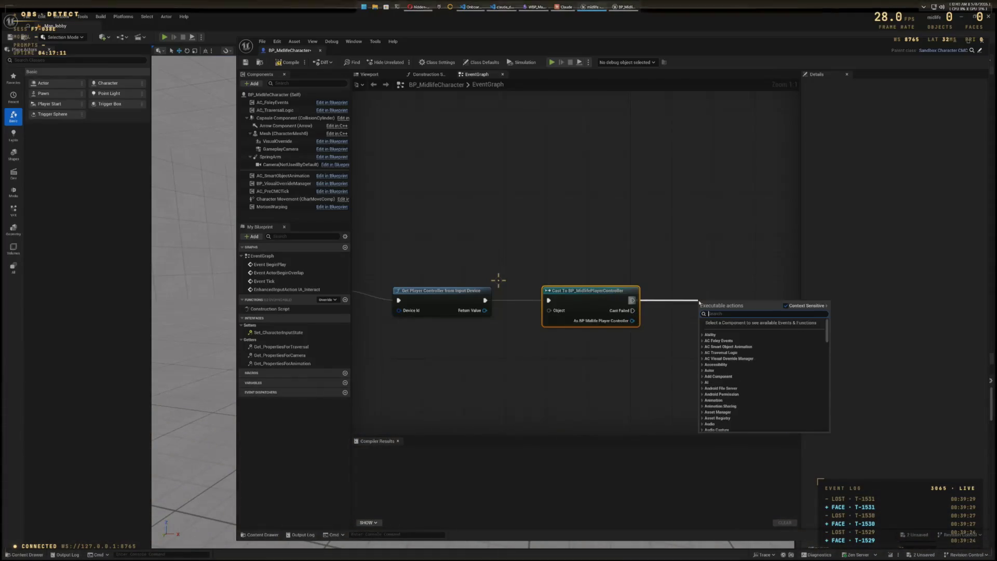
text(try en)
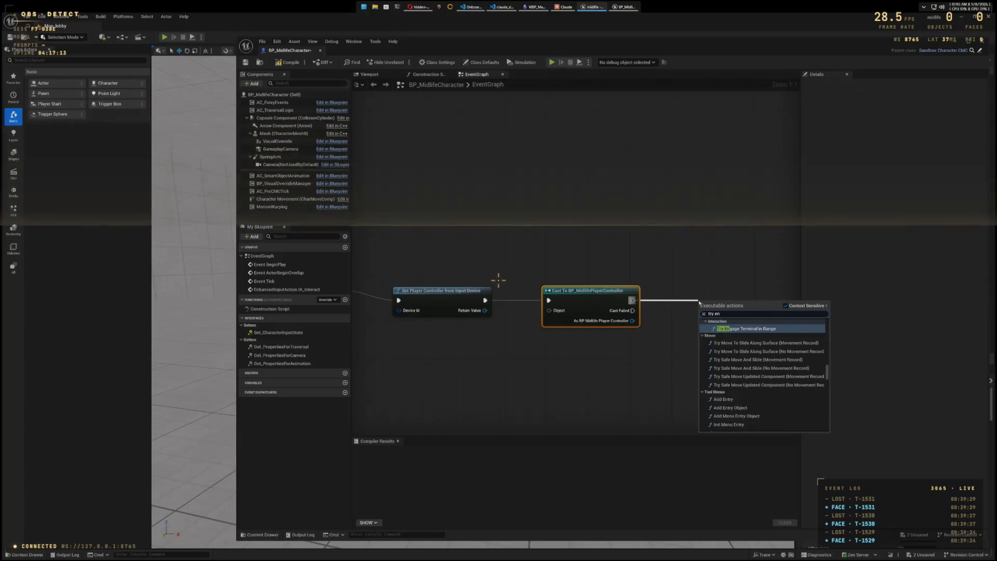
click(769, 328)
drag(669, 372, 613, 378)
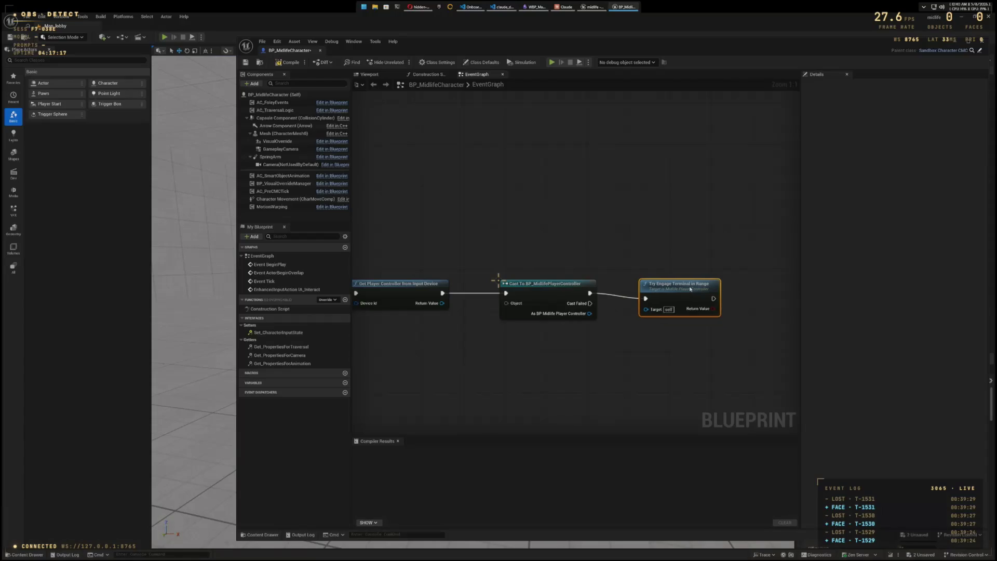
drag(548, 377, 730, 371)
mouse_move(597, 291)
mouse_down()
mouse_move(578, 280)
mouse_move(588, 382)
mouse_move(652, 363)
mouse_move(571, 378)
mouse_up()
drag(627, 290, 600, 279)
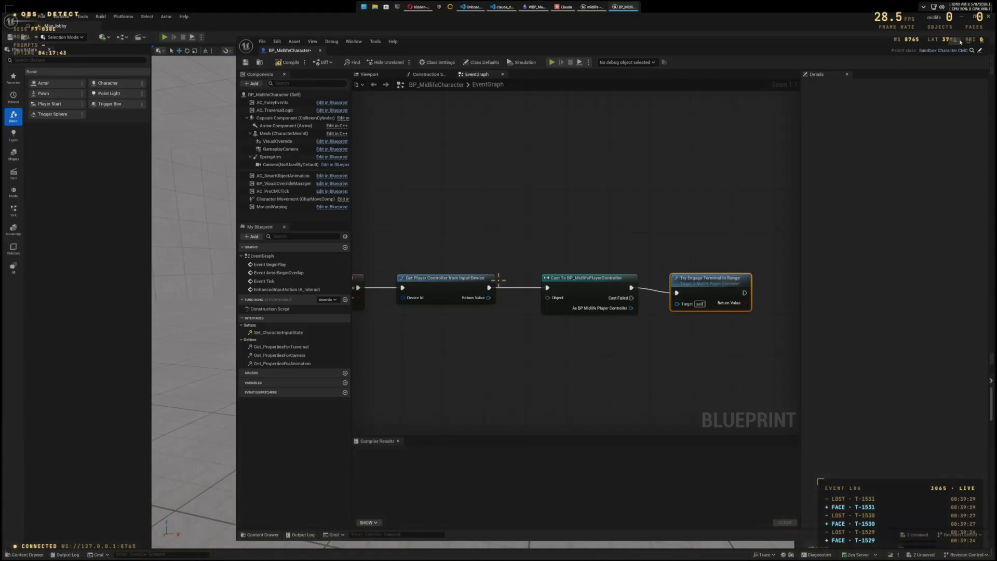
key(alt+F4)
Open BP_LobbyTerminal from the Content Drawer and move its upper SET node right
key(ctrl+space)
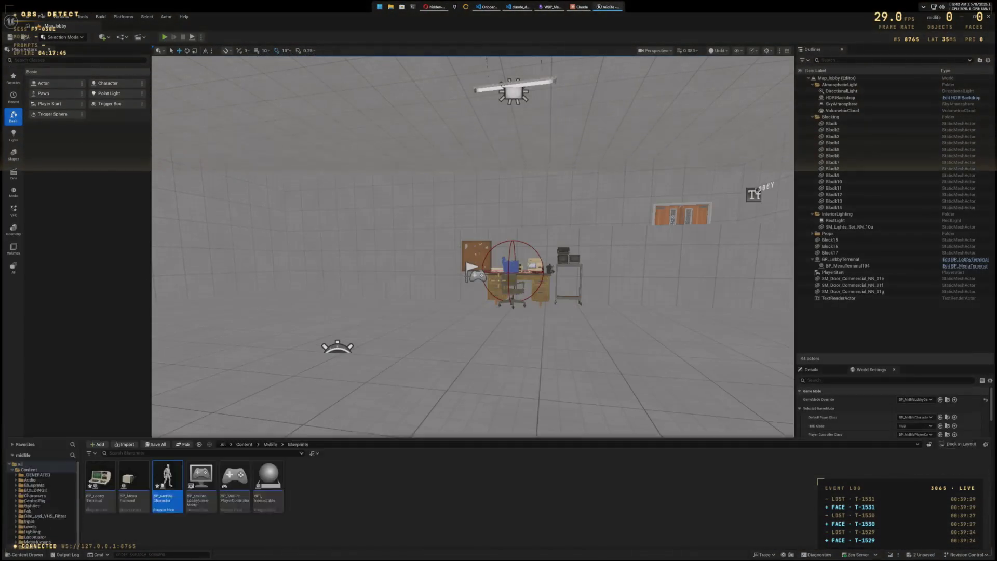
double_click(99, 411)
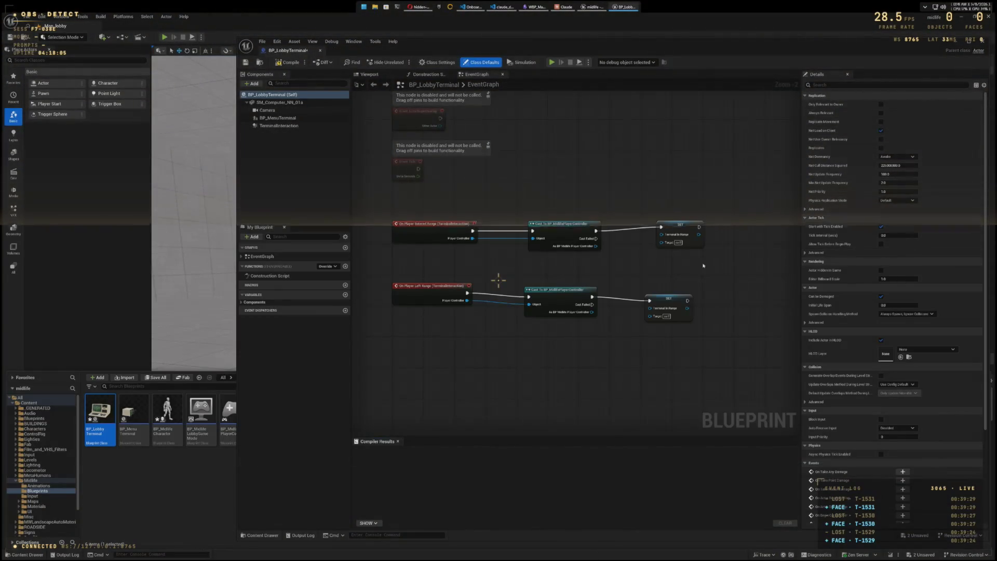
drag(675, 231, 730, 234)
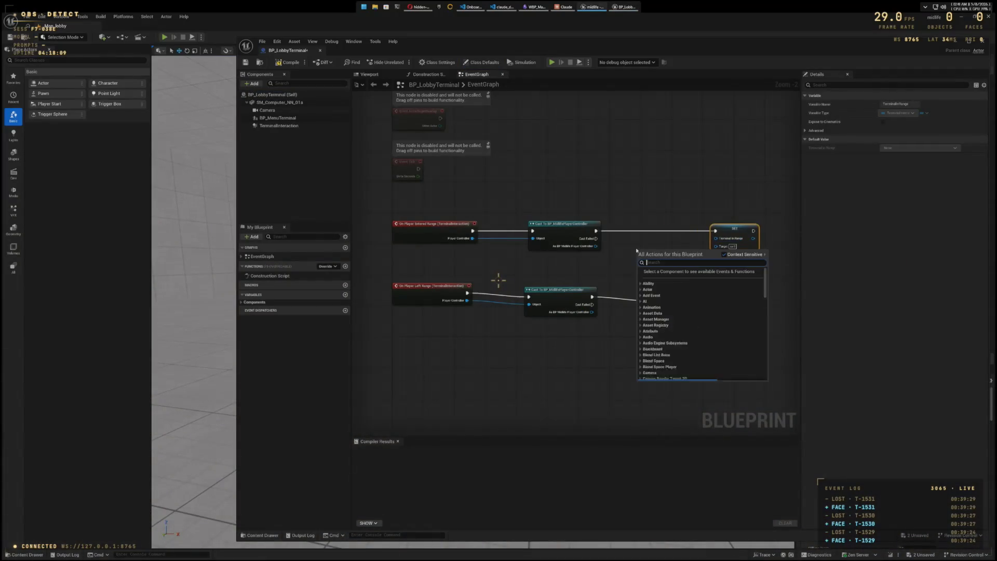
Add a Terminal Interaction getter, then delete it together with the upper SET node
text(terminal)
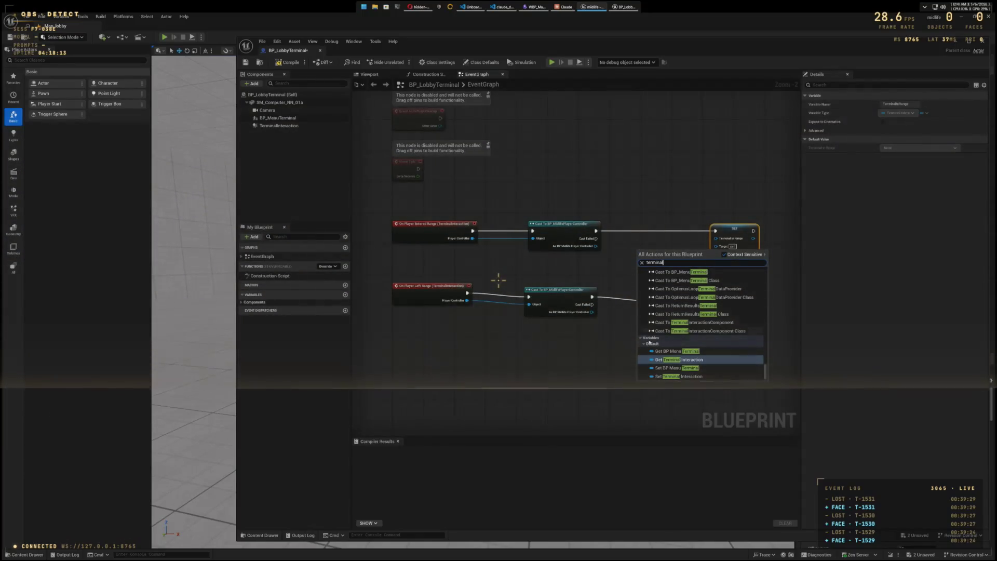
key(Return)
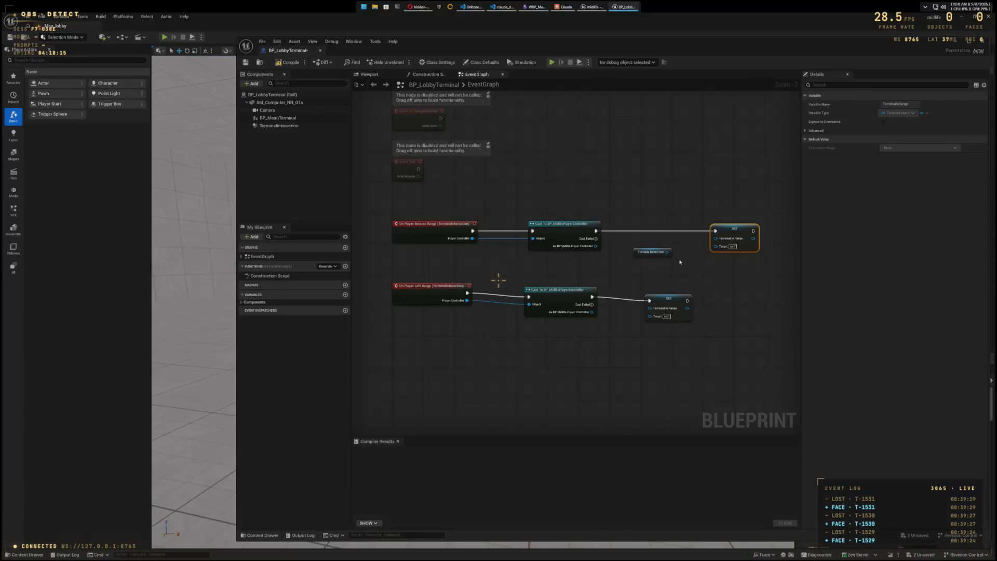
drag(668, 252, 716, 245)
key(Delete)
click(651, 252)
key(Delete)
Pull a wire from the upper cast's exec output, cancel it, and switch to the code editor
drag(596, 230, 663, 227)
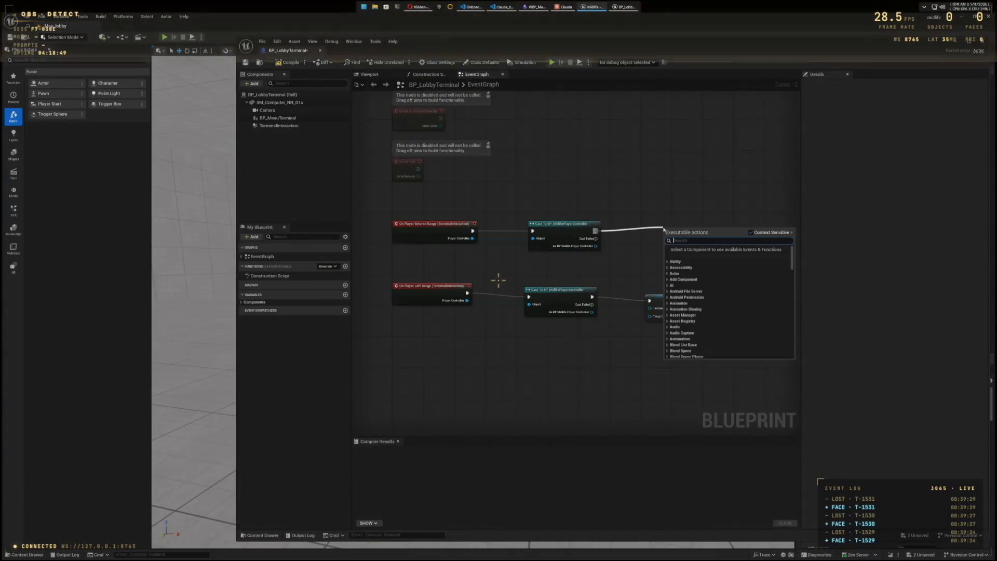
key(Escape)
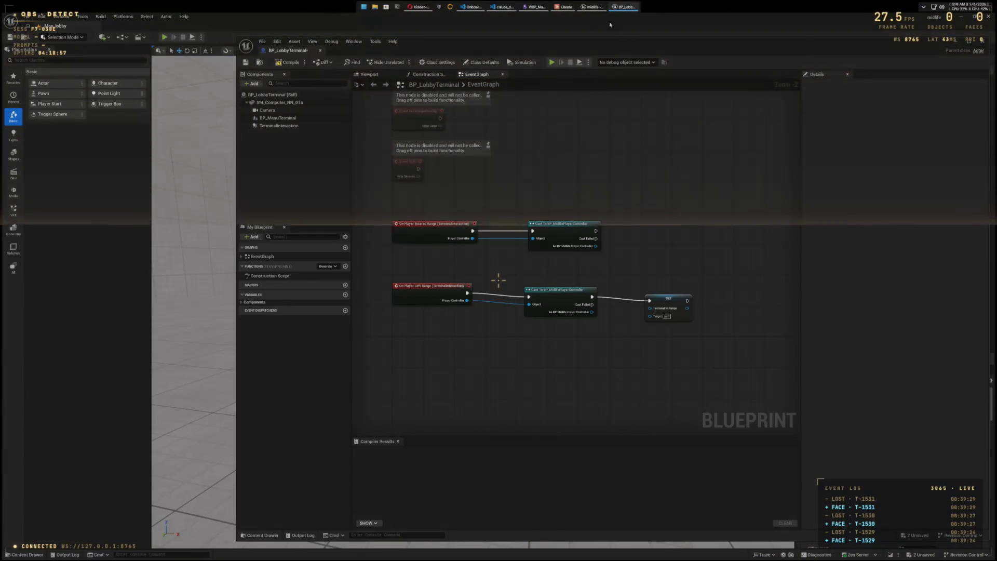
mouse_move(499, 7)
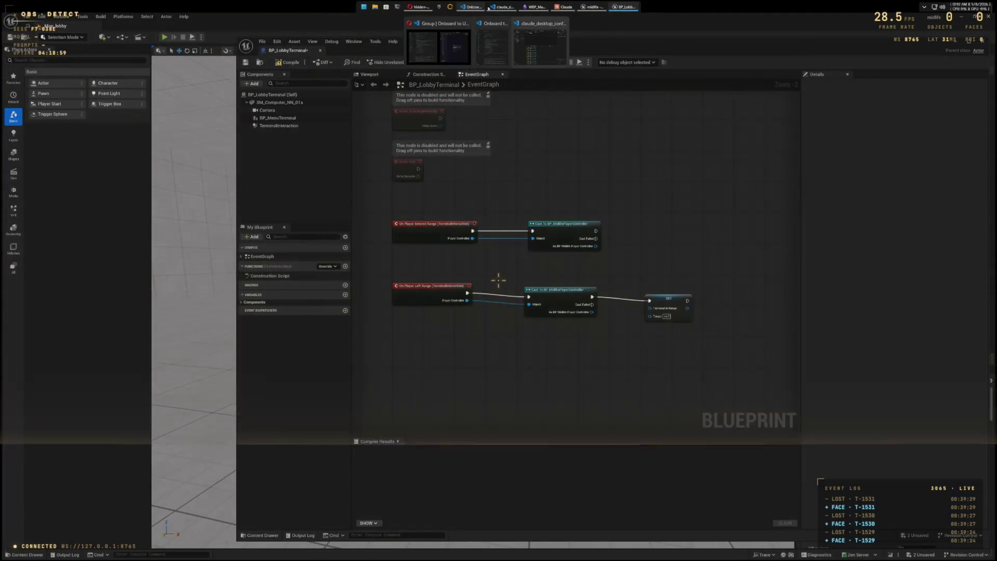
click(545, 54)
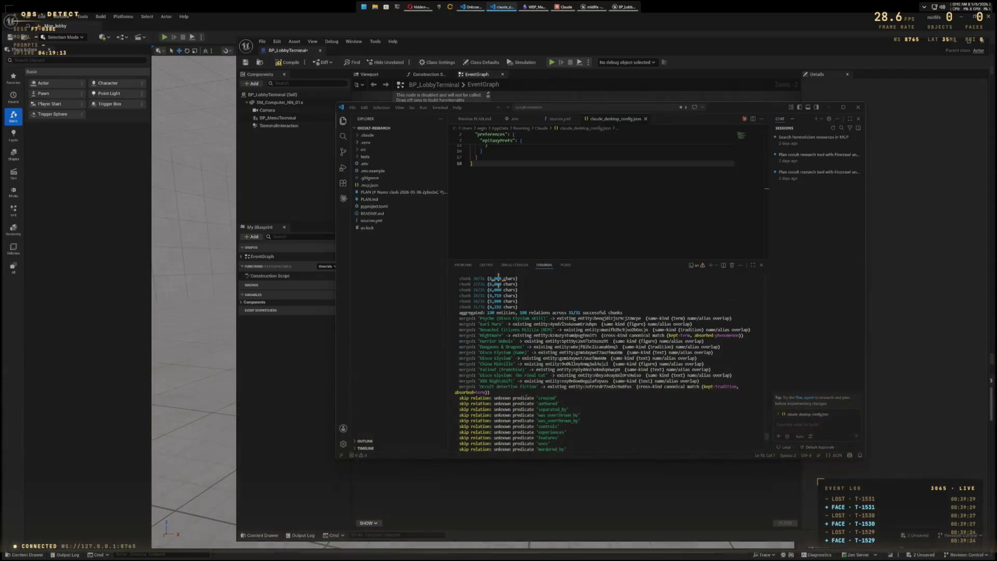
scroll(526, 397, up, 3)
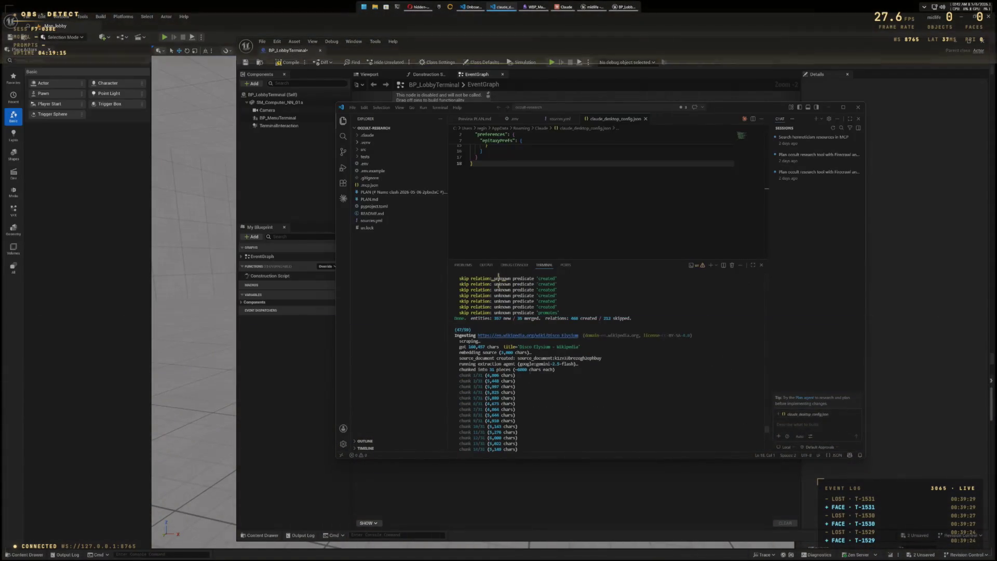
scroll(570, 394, up, 3)
scroll(498, 277, up, 5)
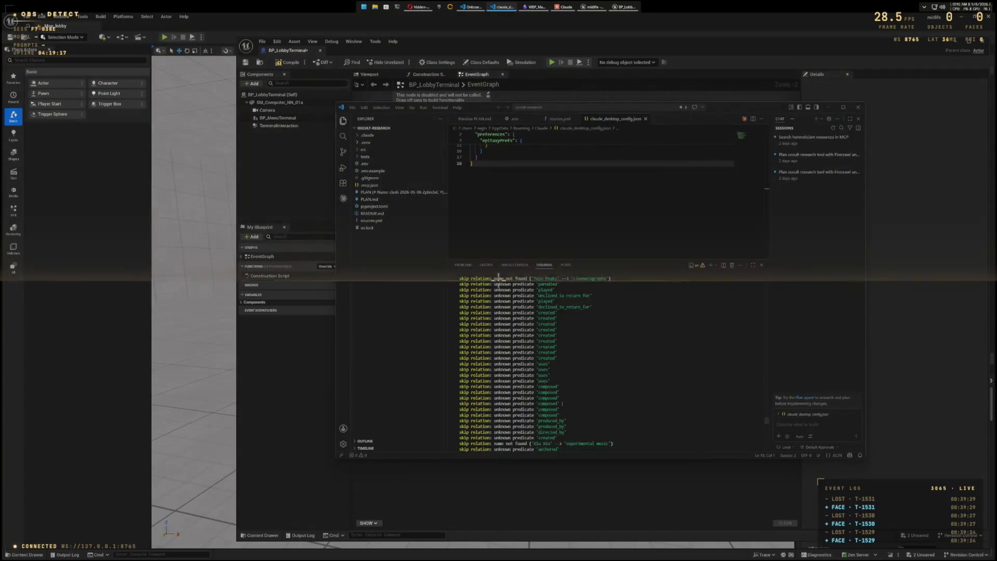
scroll(498, 278, up, 5)
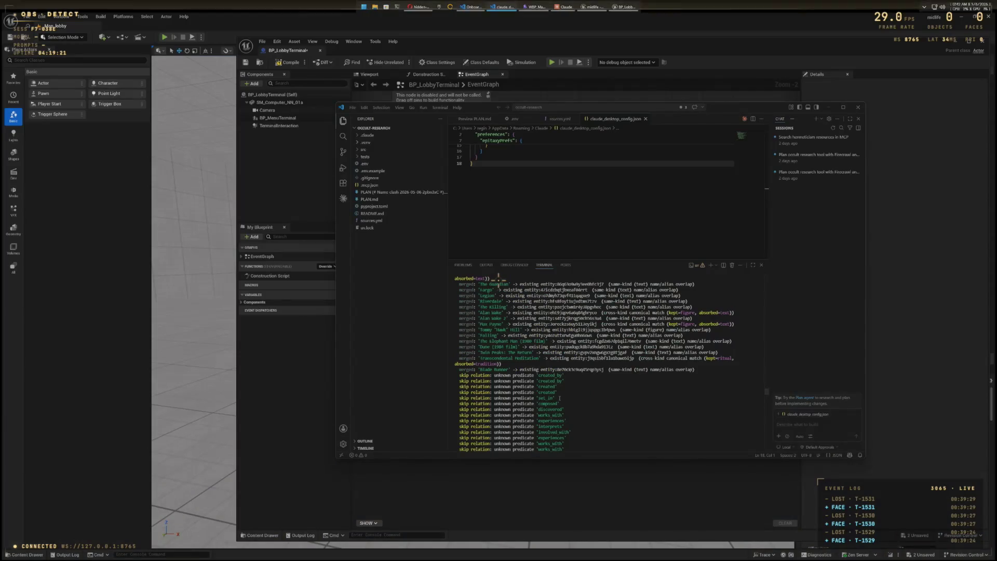
scroll(499, 278, up, 5)
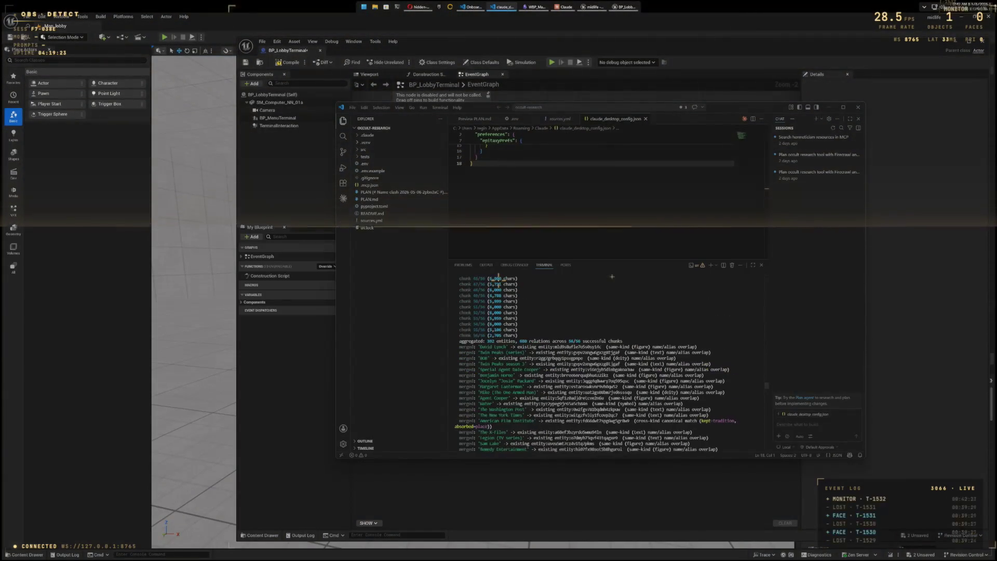
scroll(499, 278, up, 10)
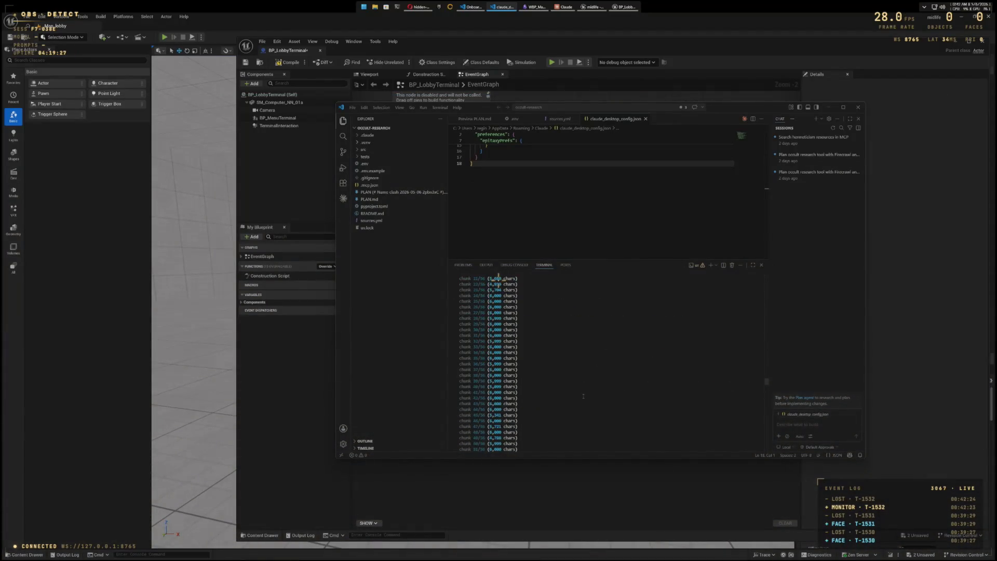
scroll(583, 396, down, 5)
scroll(582, 396, down, 5)
scroll(498, 277, down, 5)
scroll(498, 279, down, 9)
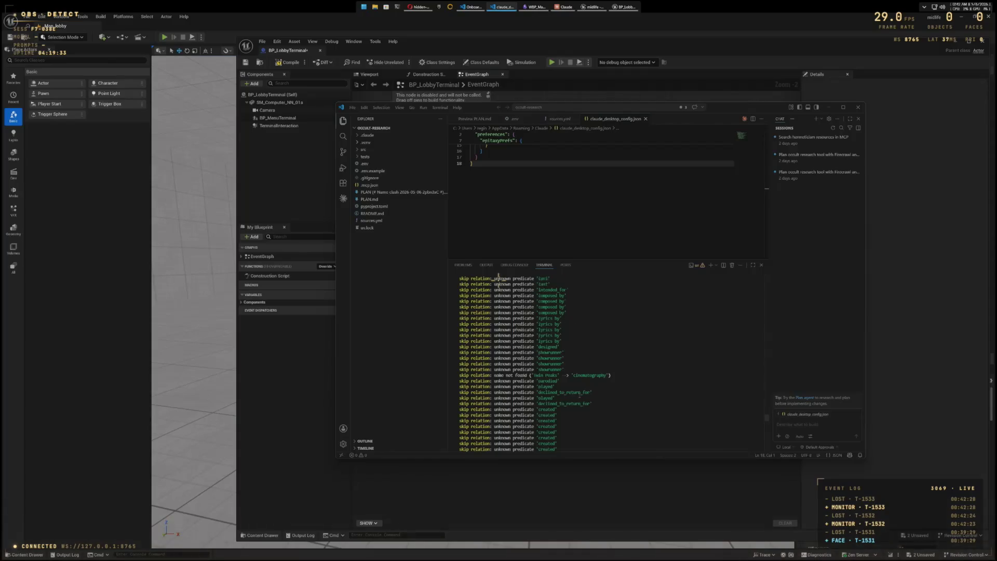
scroll(498, 278, down, 15)
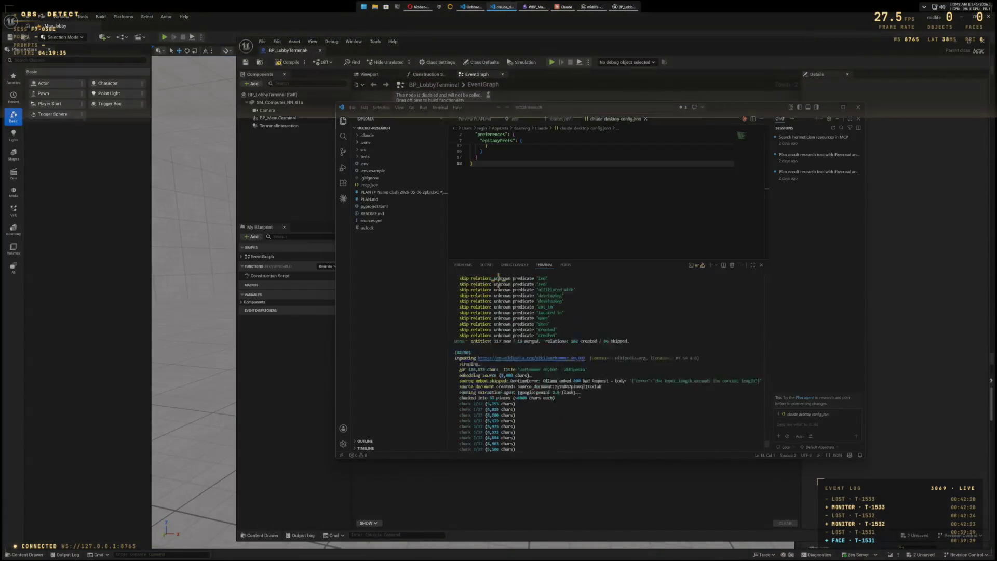
scroll(579, 395, up, 10)
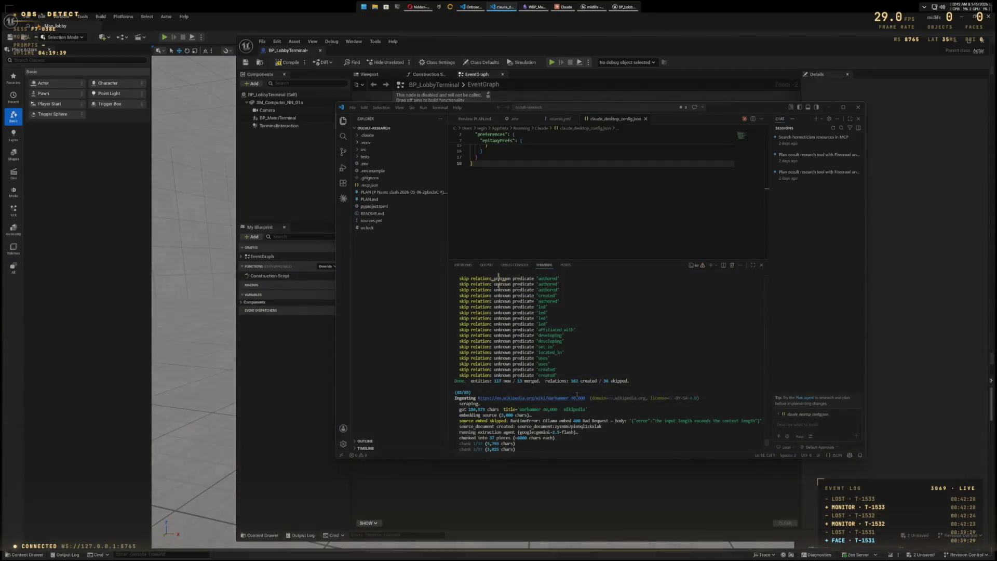
scroll(577, 395, up, 10)
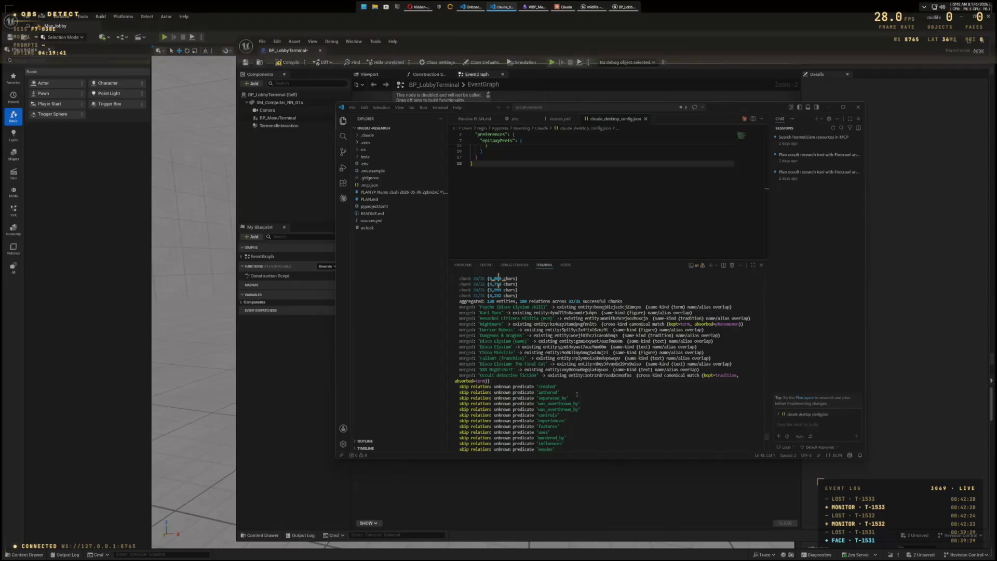
scroll(576, 394, up, 3)
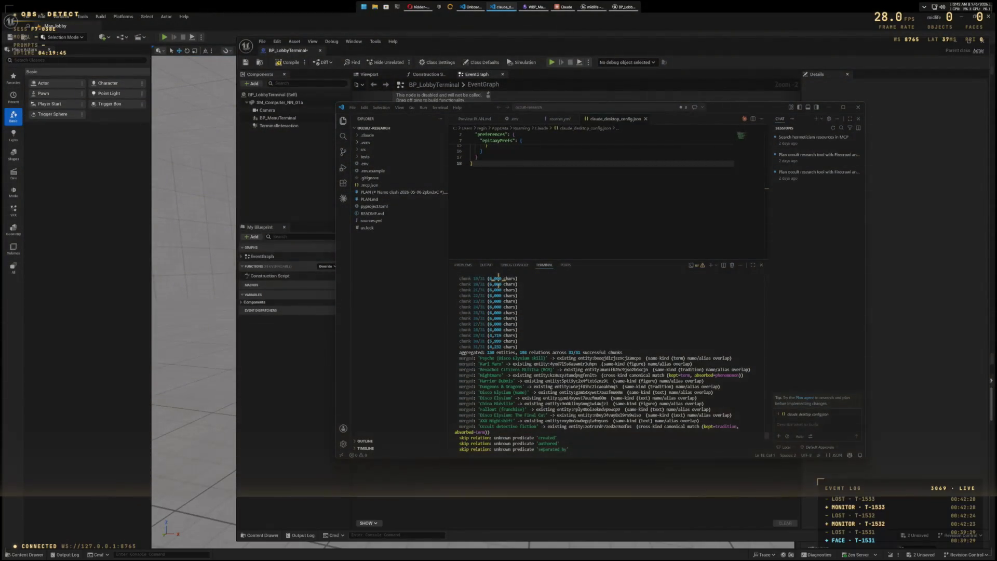
scroll(498, 278, down, 3)
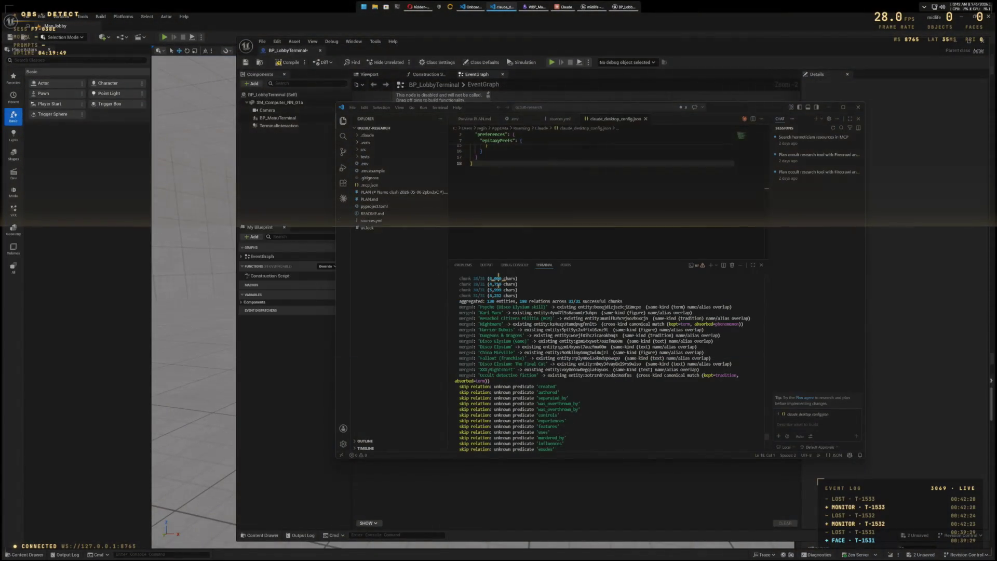
scroll(570, 387, down, 3)
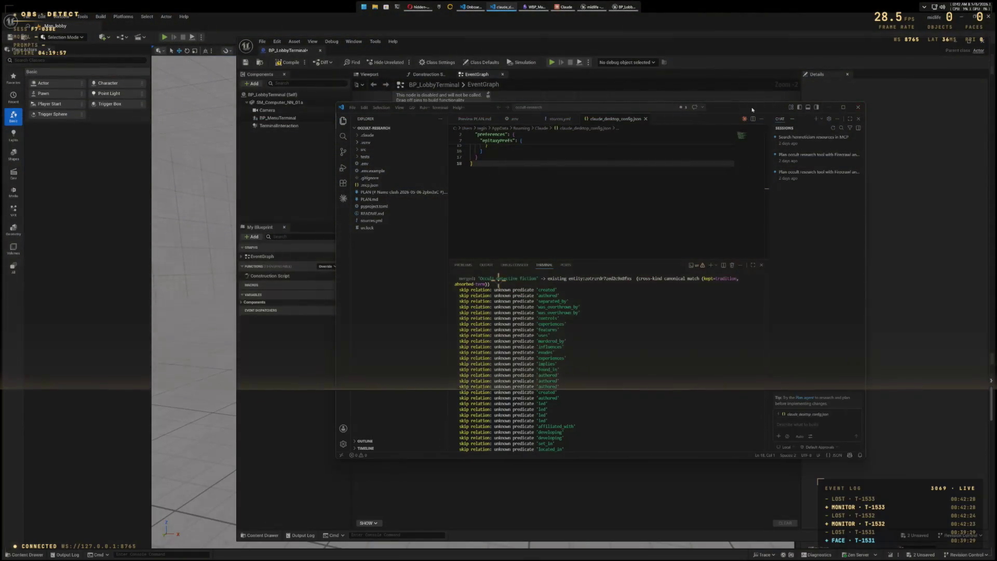
click(858, 108)
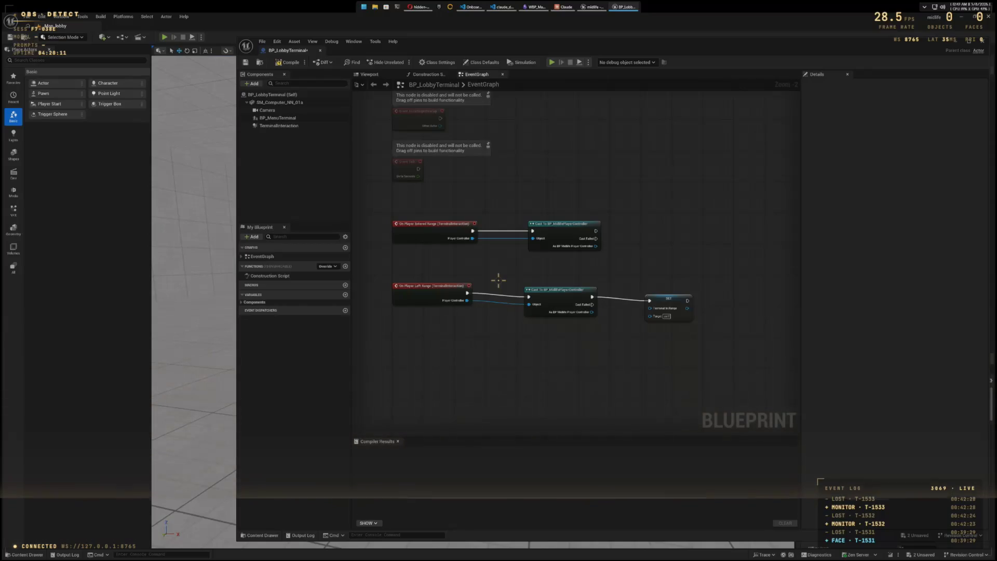
Add a SET Terminal in Range after the upper cast, targeting Get Terminal Interaction
mouse_move(596, 246)
mouse_down()
mouse_move(645, 255)
mouse_move(658, 246)
mouse_up()
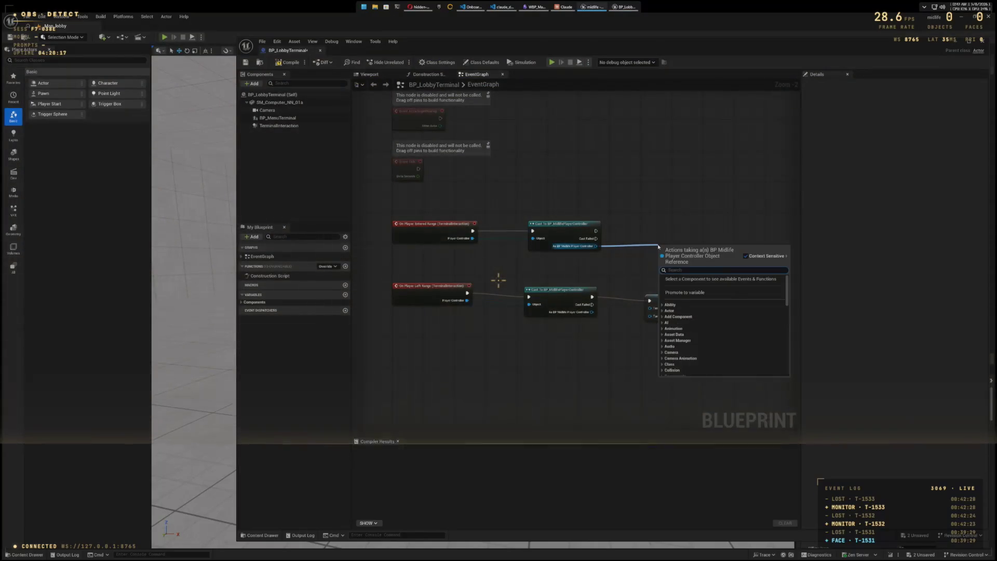
text(set terminal)
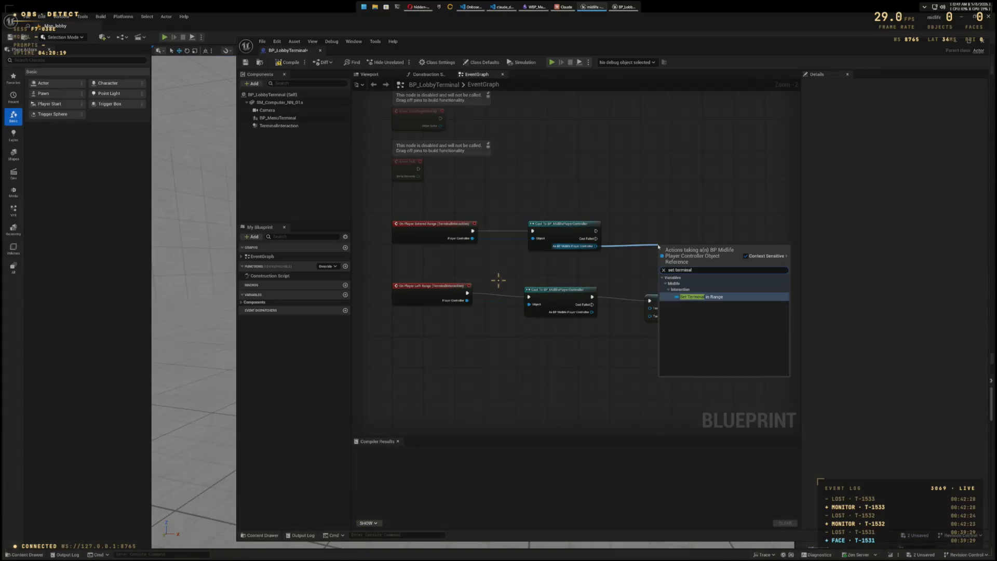
click(715, 297)
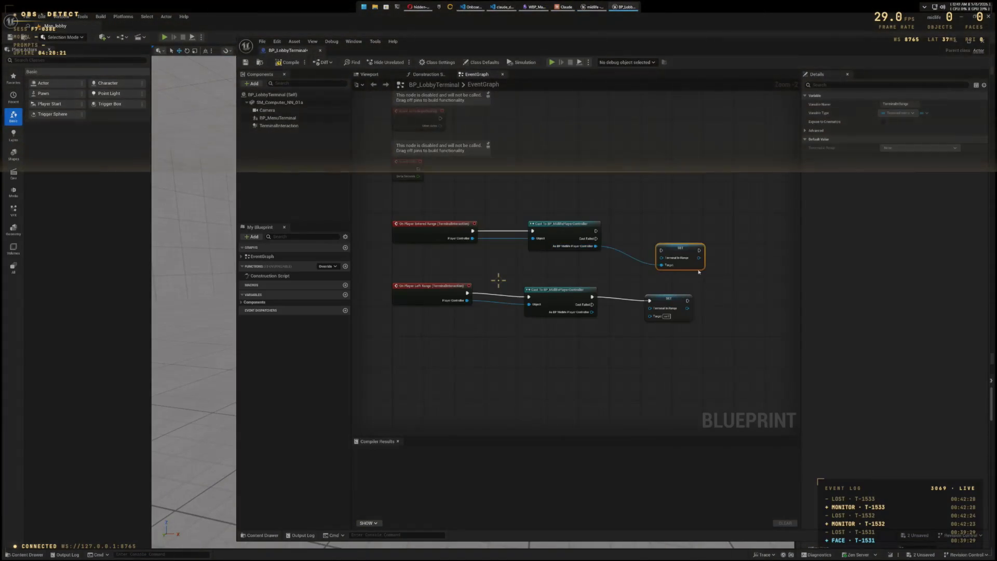
drag(690, 249, 694, 237)
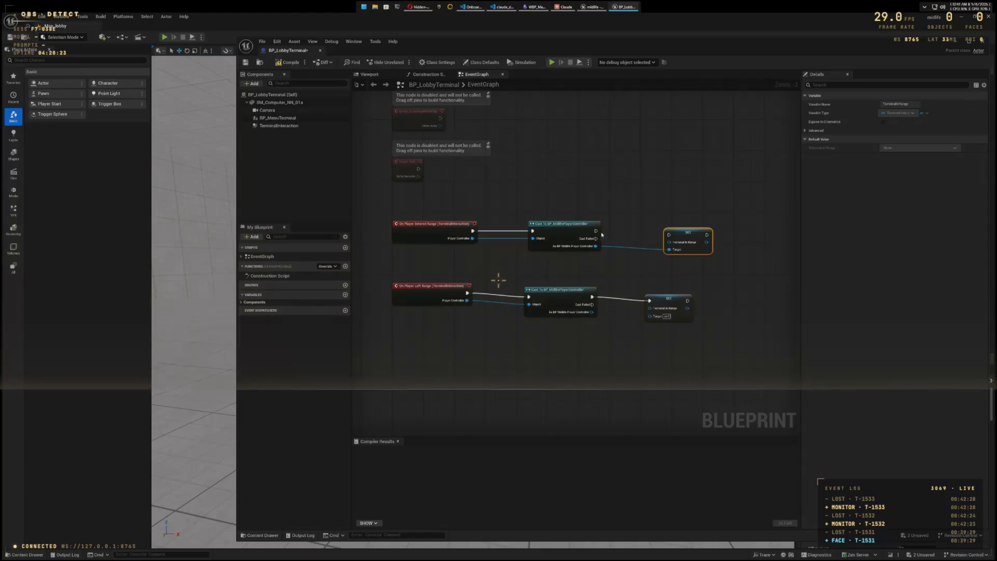
mouse_move(595, 230)
mouse_down()
mouse_move(667, 235)
mouse_move(628, 260)
mouse_up()
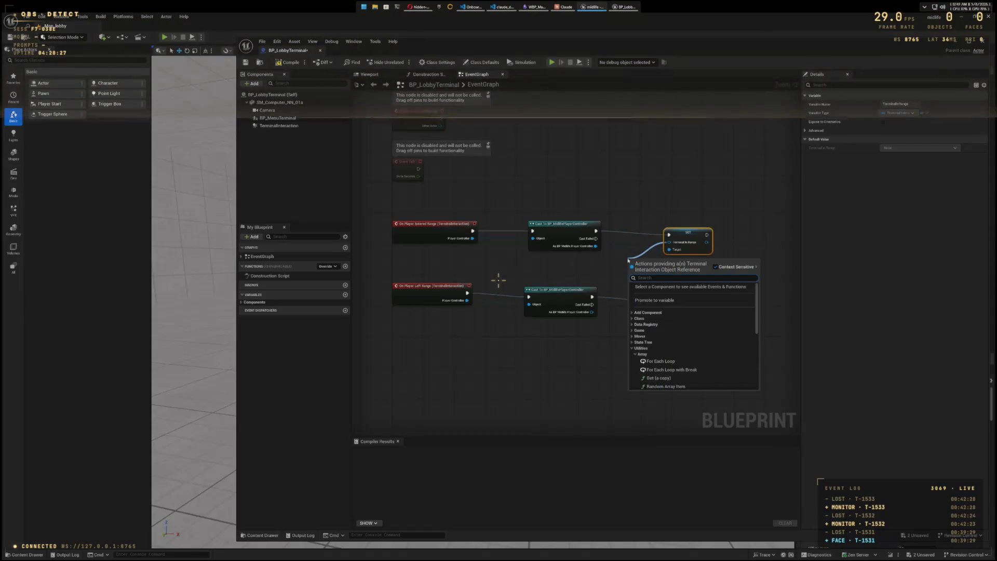
text(terminal)
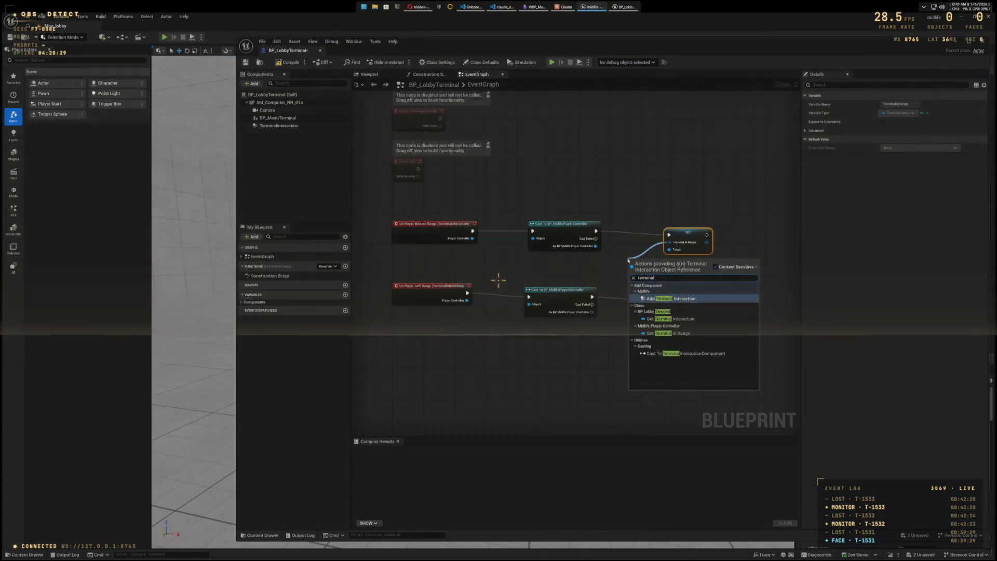
click(678, 319)
Wire the lower cast into its SET node, tidy both chains, select them and compile
drag(644, 258, 632, 243)
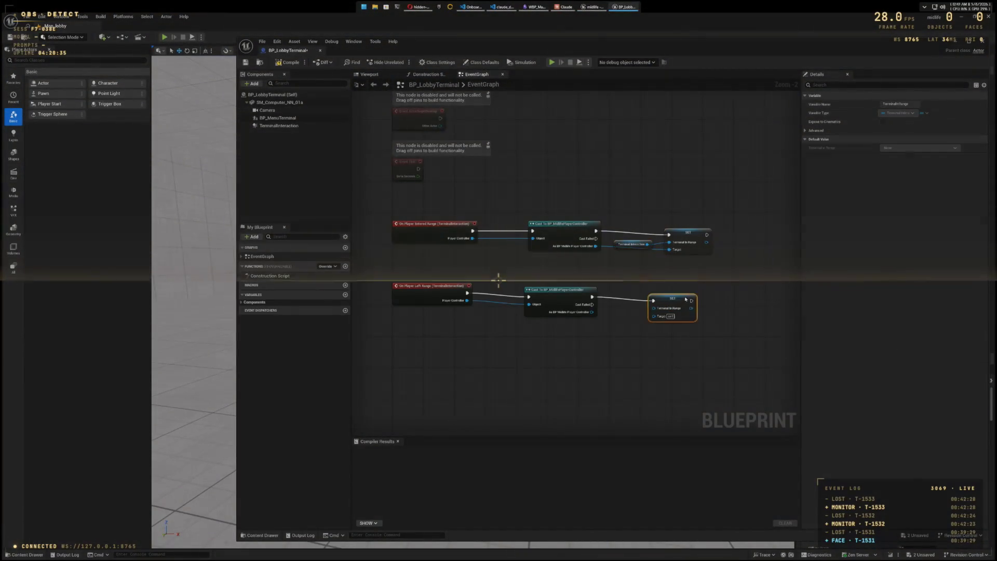
drag(663, 296, 678, 291)
drag(592, 312, 618, 315)
drag(634, 244, 640, 257)
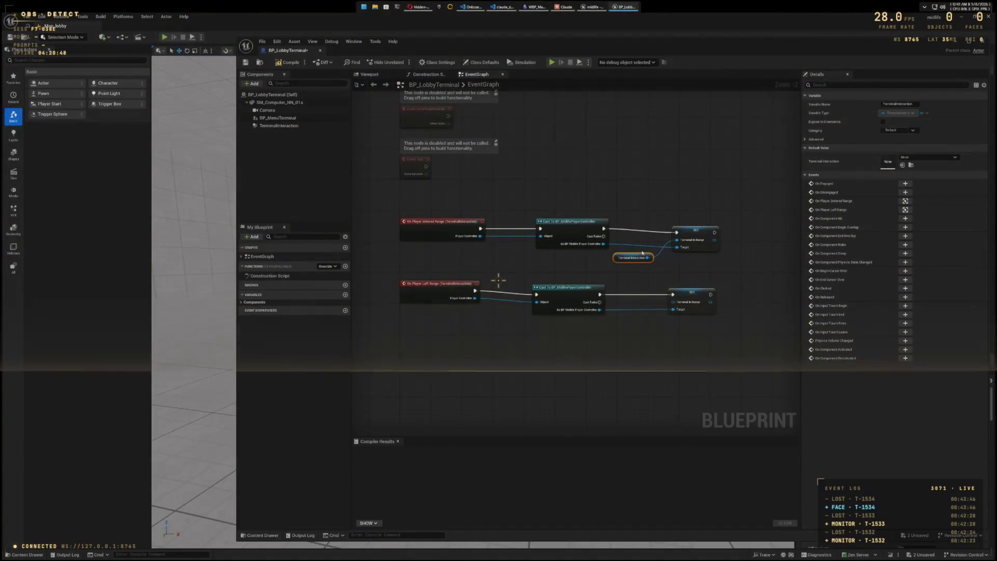
mouse_move(732, 239)
mouse_down()
mouse_move(739, 229)
mouse_move(737, 270)
mouse_up()
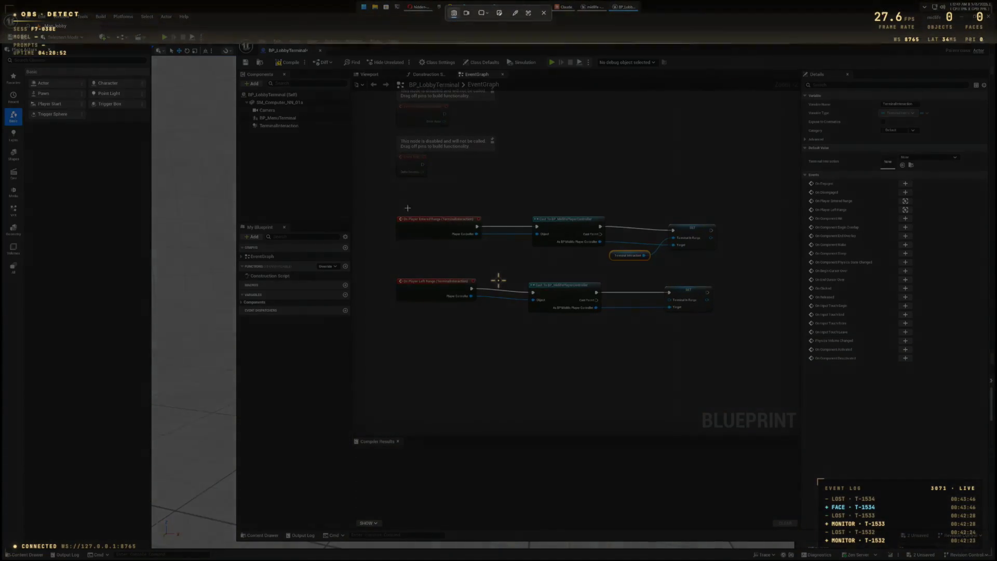
mouse_move(386, 199)
mouse_down()
mouse_move(715, 319)
mouse_move(729, 337)
mouse_up()
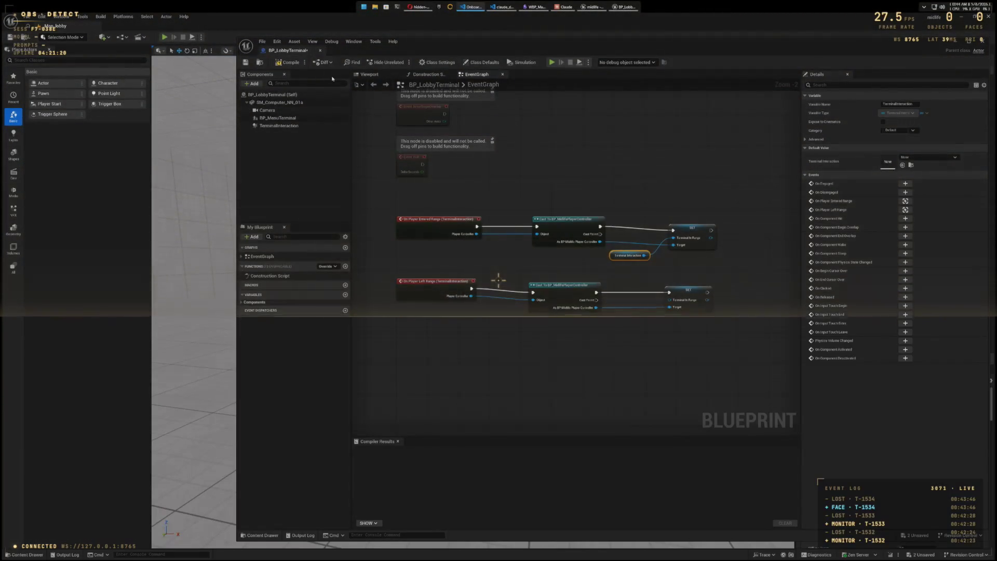
click(287, 62)
Save BP_LobbyTerminal, close it, and reopen BP_MidlifeCharacter from the Content Drawer
click(247, 62)
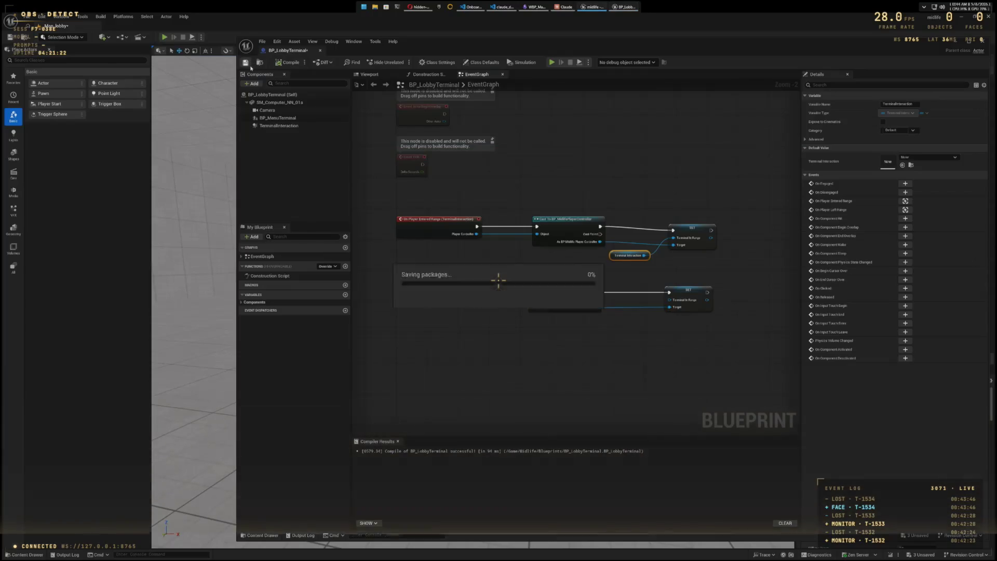
click(980, 44)
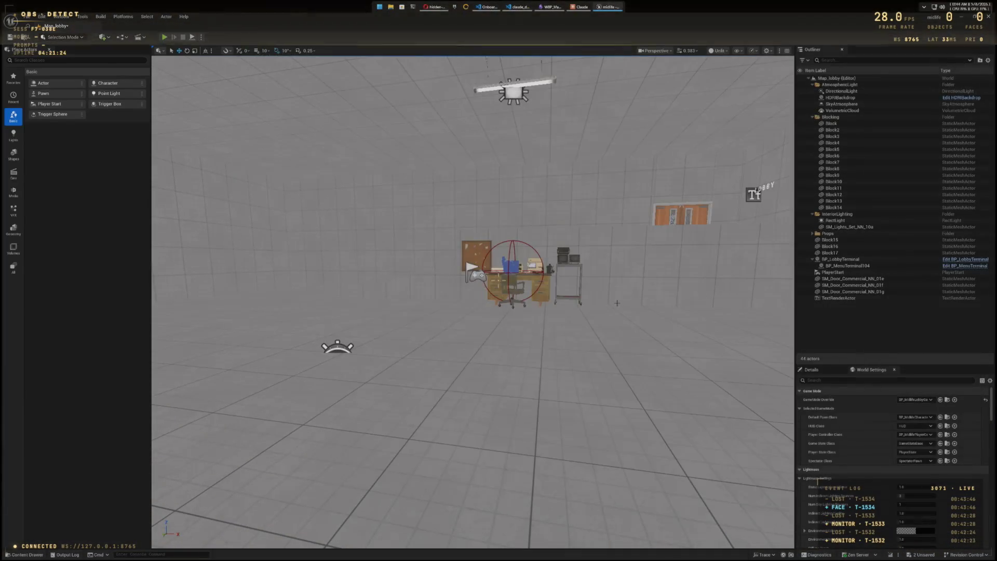
key(ctrl+space)
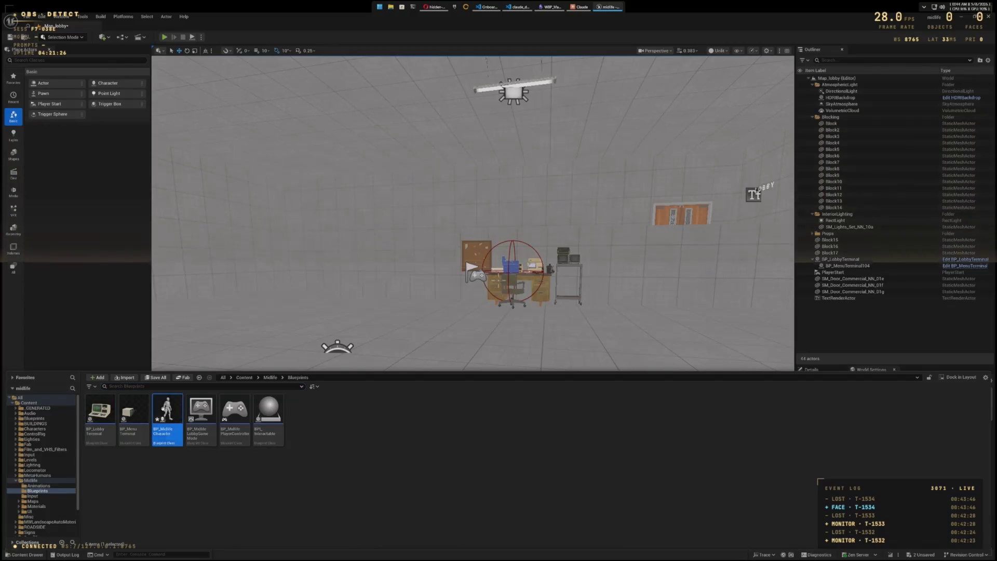
double_click(165, 411)
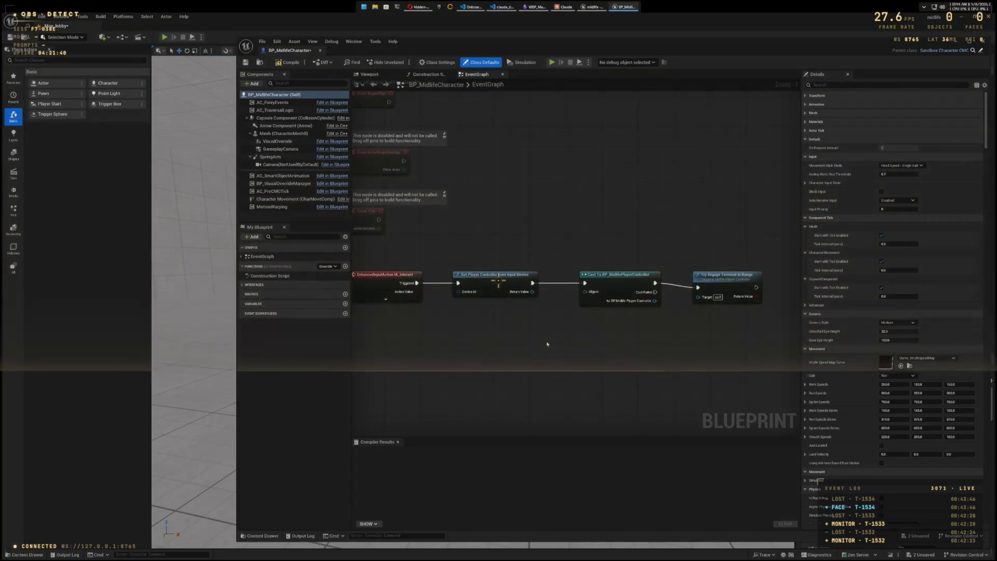
Box-select the four nodes of the IA_Interact chain in the character graph
drag(509, 340, 522, 337)
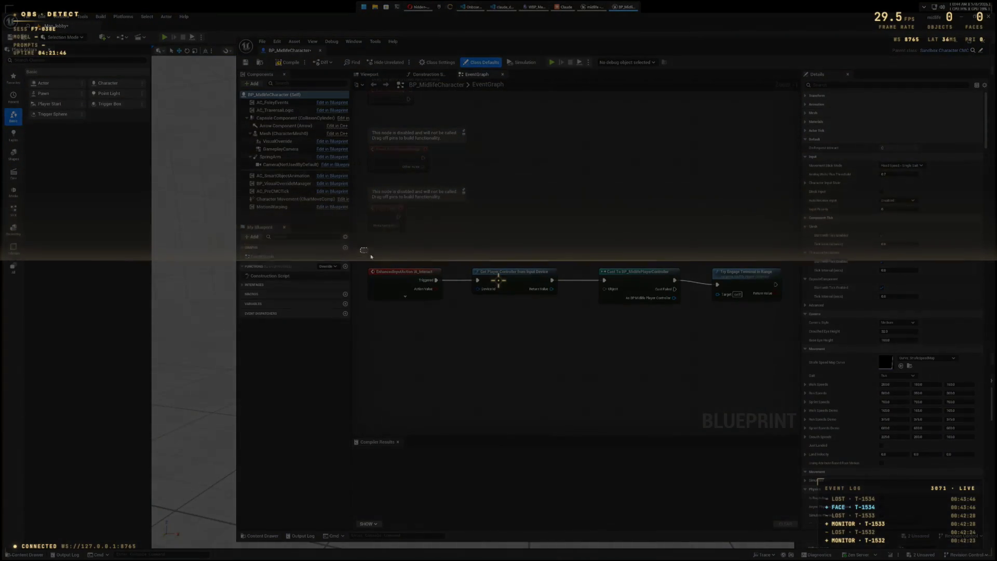
mouse_move(361, 247)
mouse_down()
mouse_move(716, 314)
mouse_move(808, 319)
mouse_move(792, 318)
mouse_up()
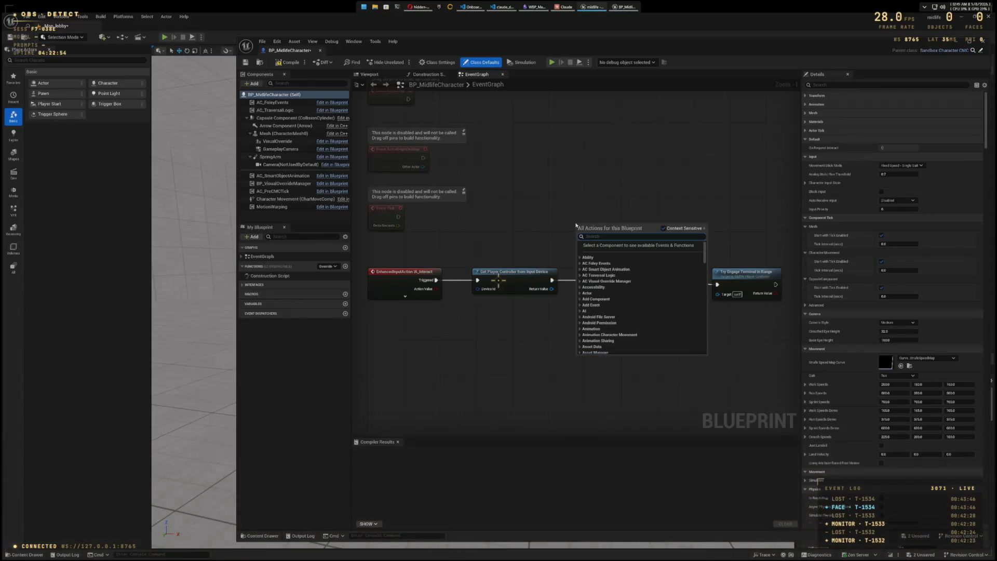
Replace Get Player Controller from Input Device with Get Player Controller, feeding Action Value into Player Index
text(get player)
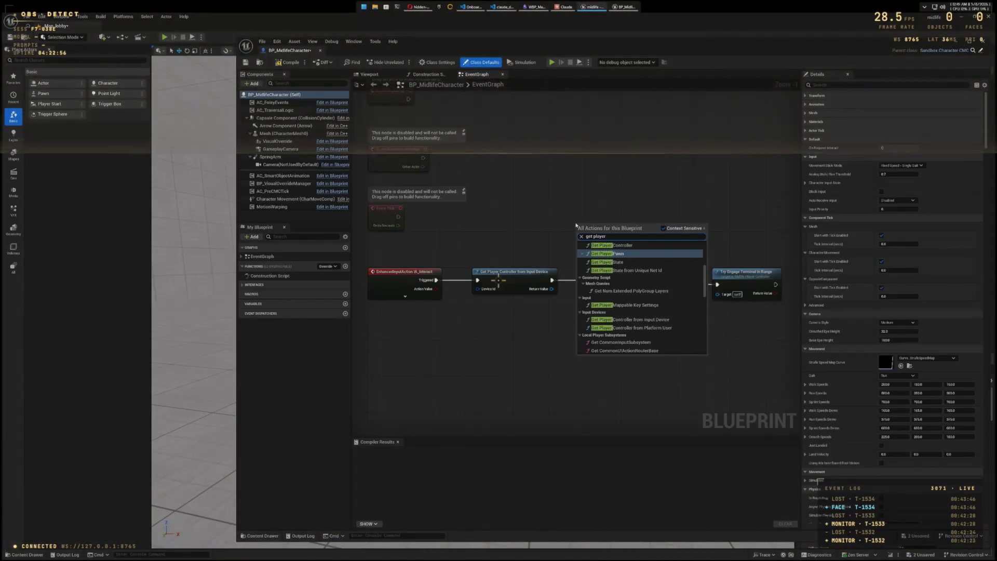
click(617, 243)
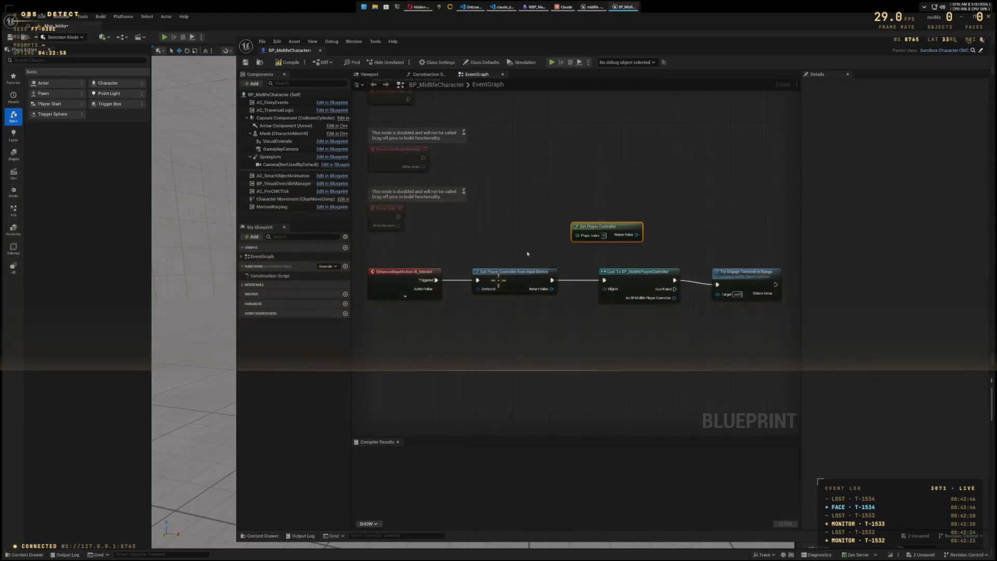
click(514, 294)
key(Delete)
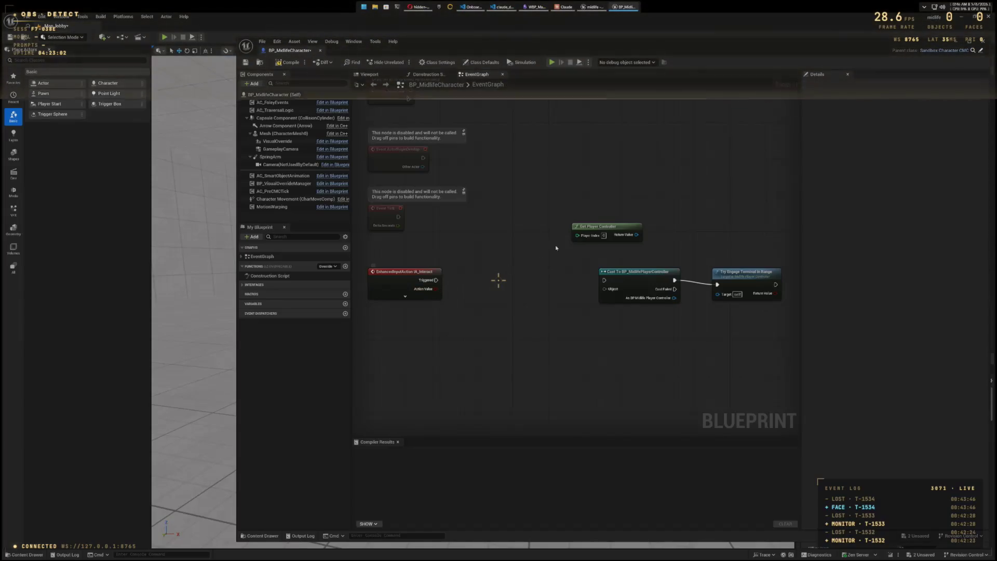
drag(615, 232, 528, 286)
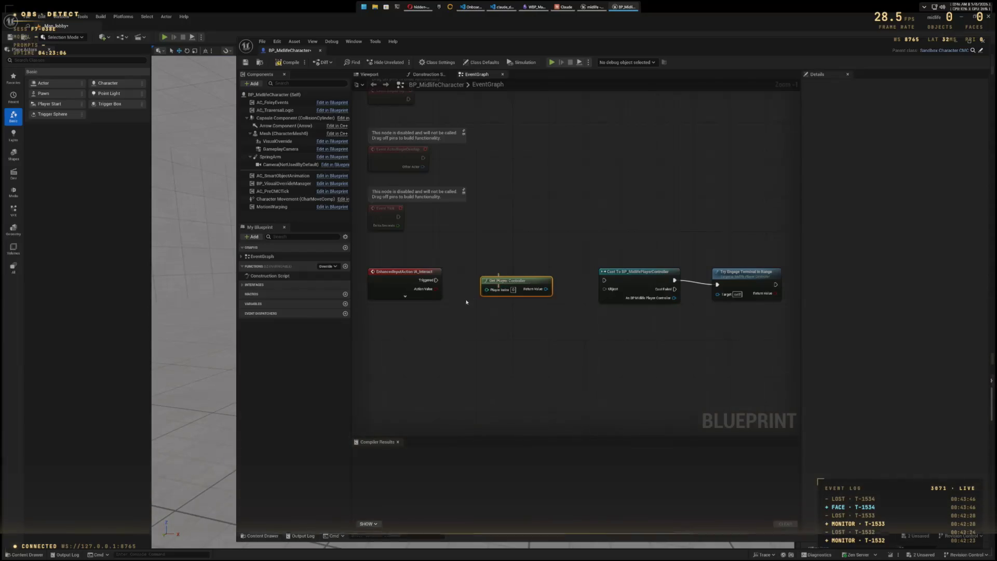
mouse_move(437, 289)
mouse_down()
mouse_move(486, 289)
mouse_move(462, 276)
mouse_move(483, 254)
mouse_move(533, 280)
mouse_up()
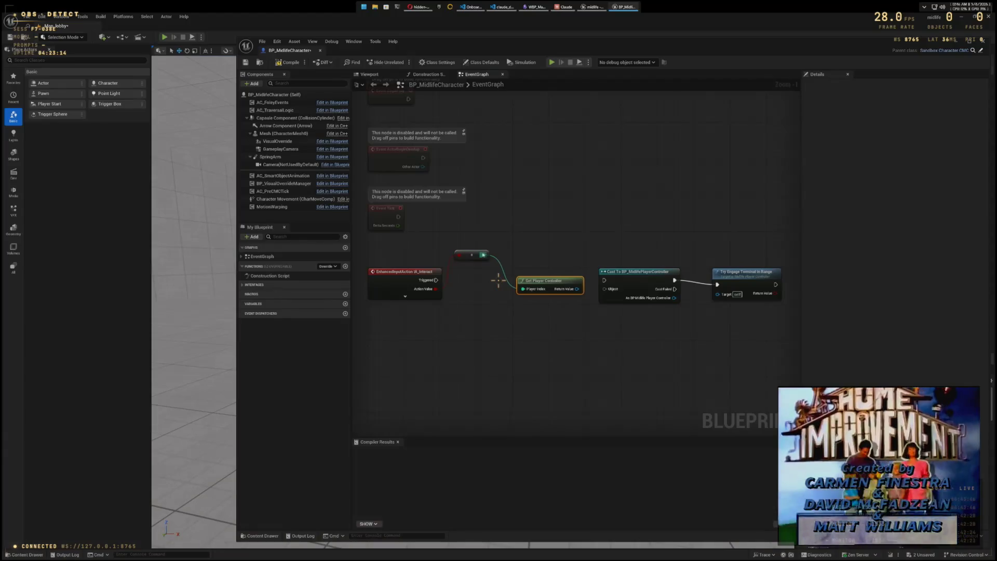
drag(471, 254, 477, 284)
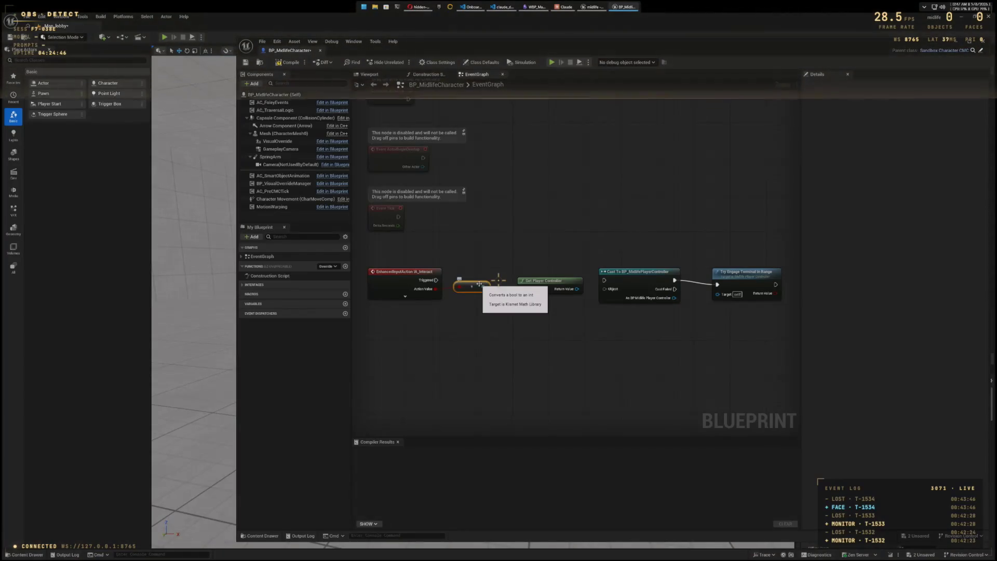
Connect the conversion to Player Index, Return Value to the cast's Object, and Triggered to the cast
drag(482, 286, 522, 289)
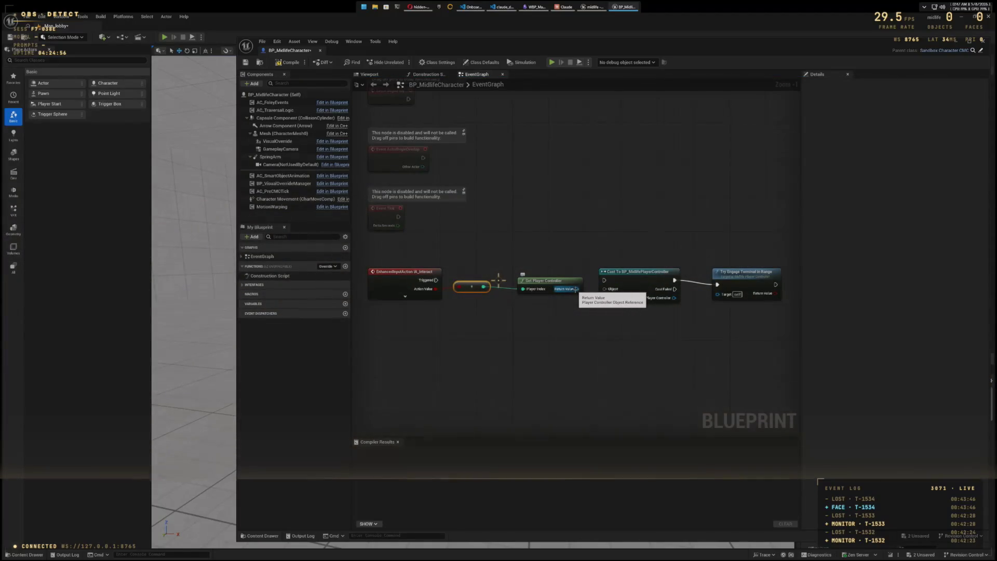
drag(575, 291, 603, 289)
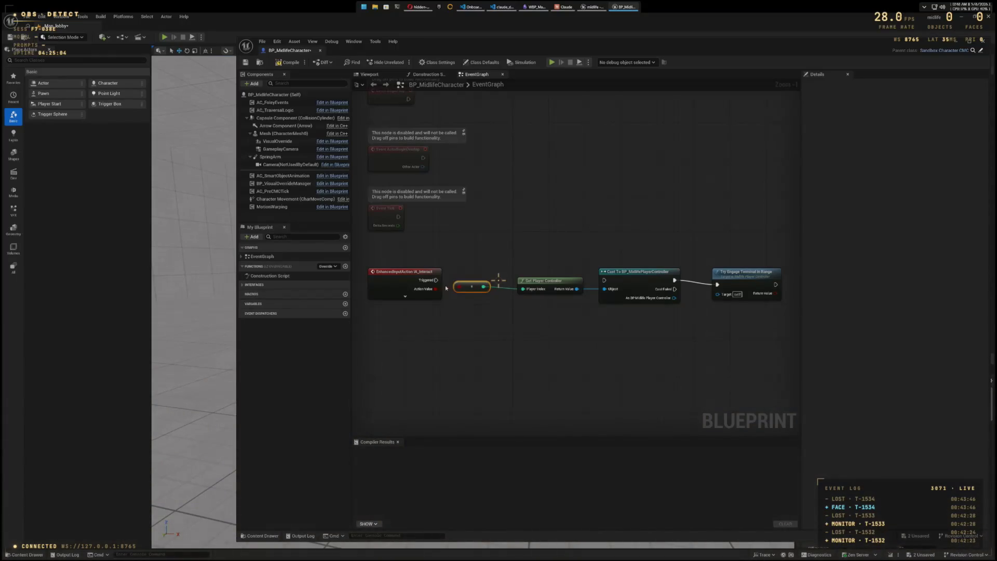
drag(474, 287, 474, 304)
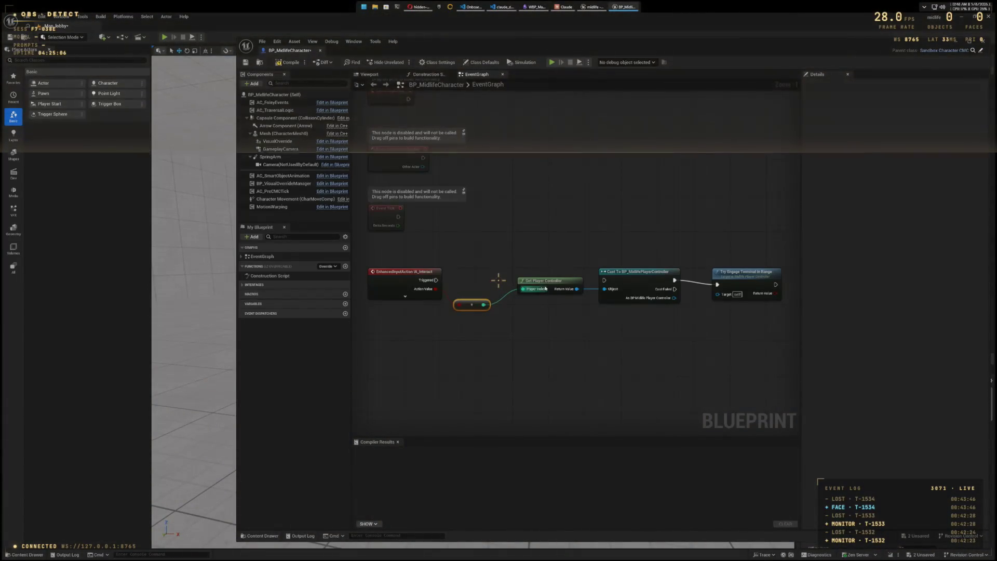
drag(551, 283, 545, 305)
drag(436, 280, 603, 280)
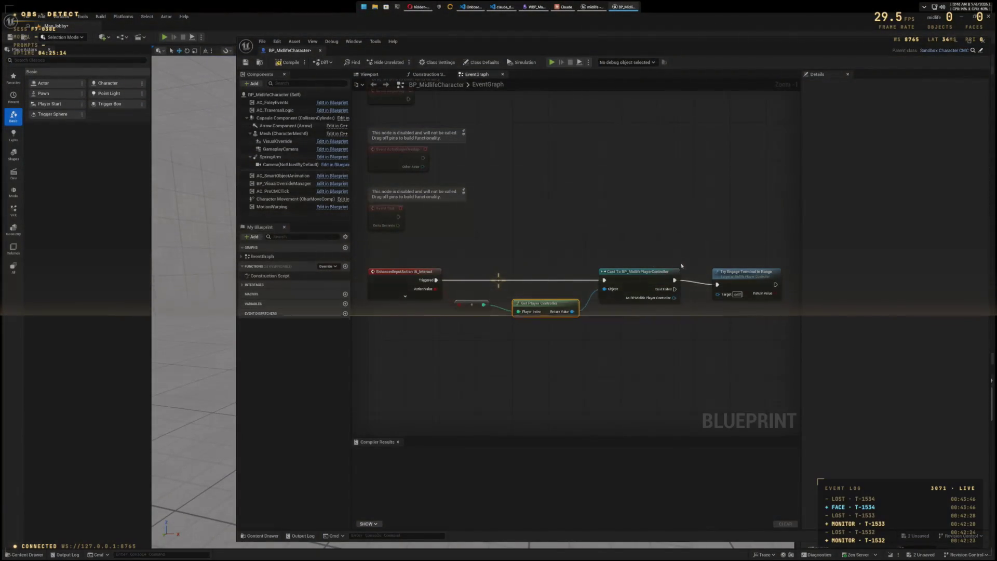
Connect the player-controller cast result to Try Engage Terminal in Range's Target pin
drag(675, 254, 597, 259)
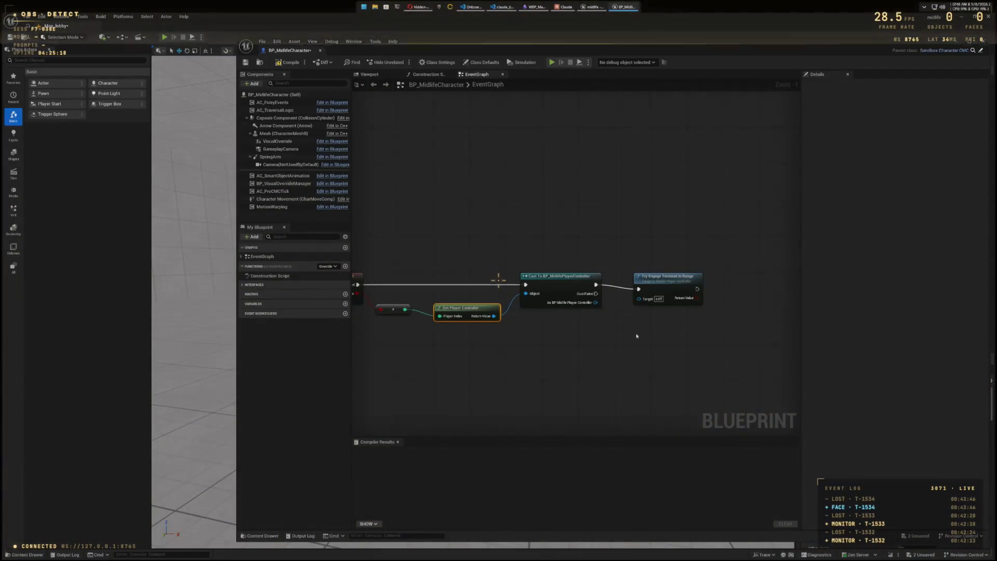
click(670, 290)
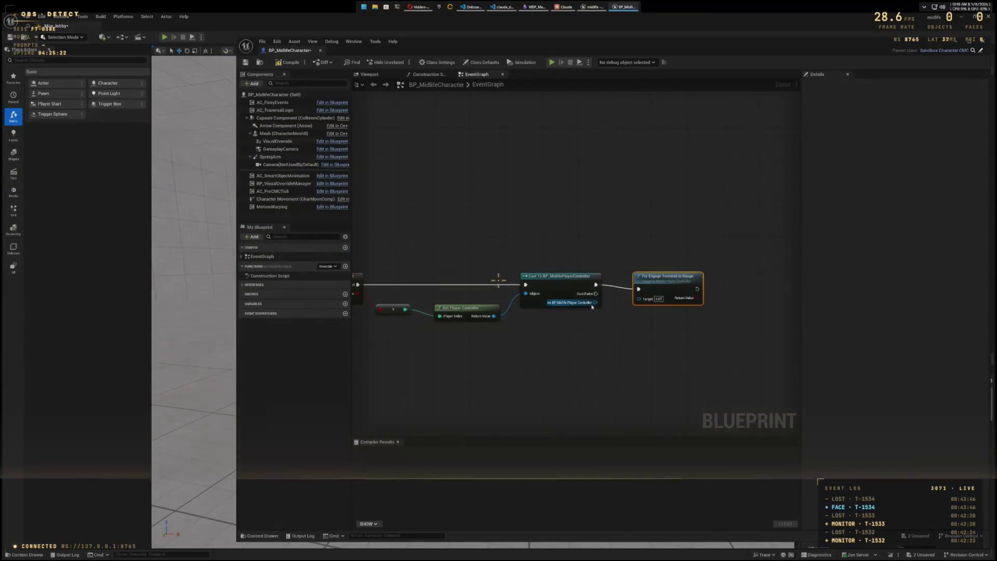
drag(638, 300, 639, 299)
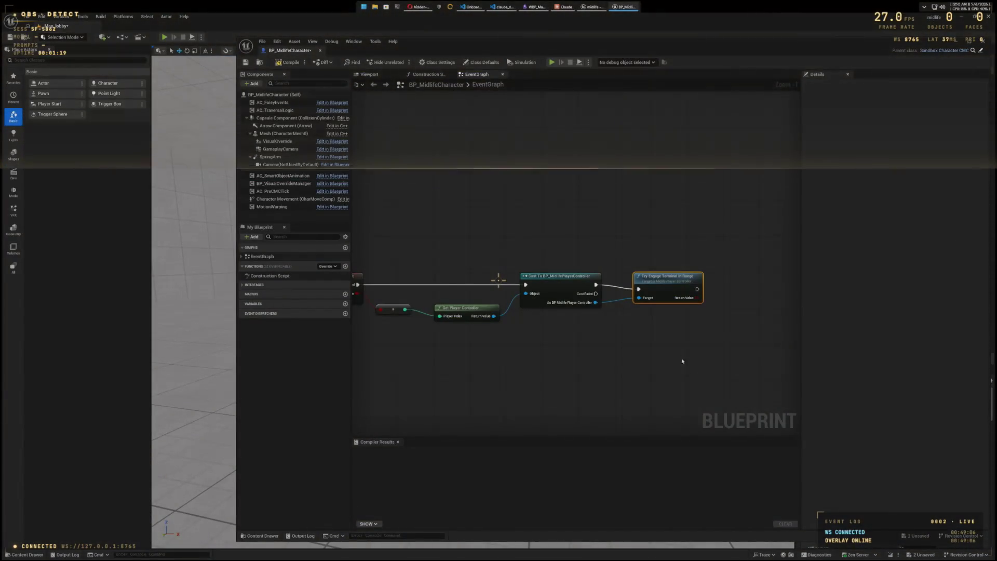
mouse_move(570, 378)
mouse_down()
mouse_move(756, 374)
mouse_move(707, 373)
mouse_up()
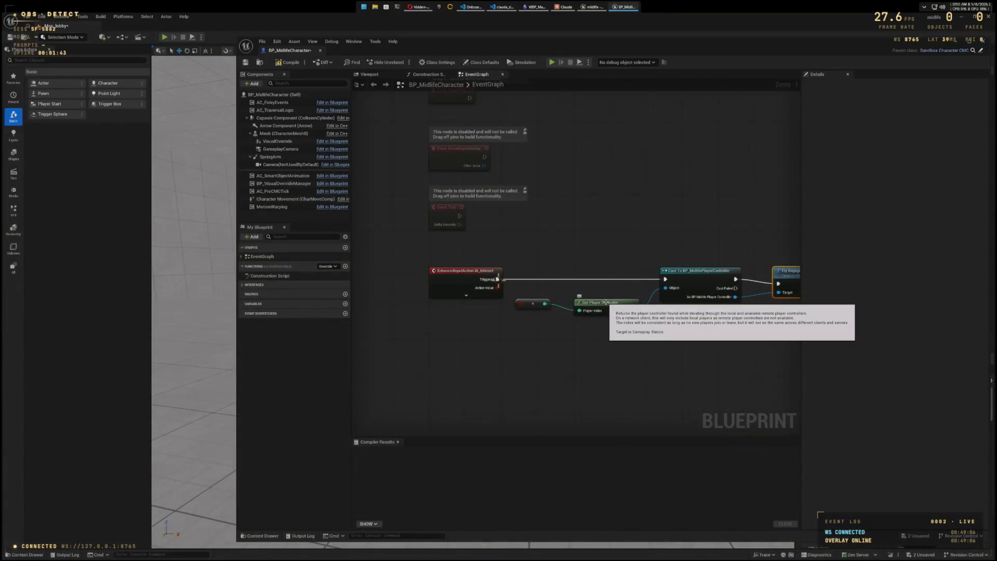
Delete the bool-to-int conversion node, compile BP_MidlifeCharacter, and close its Blueprint editor
click(534, 302)
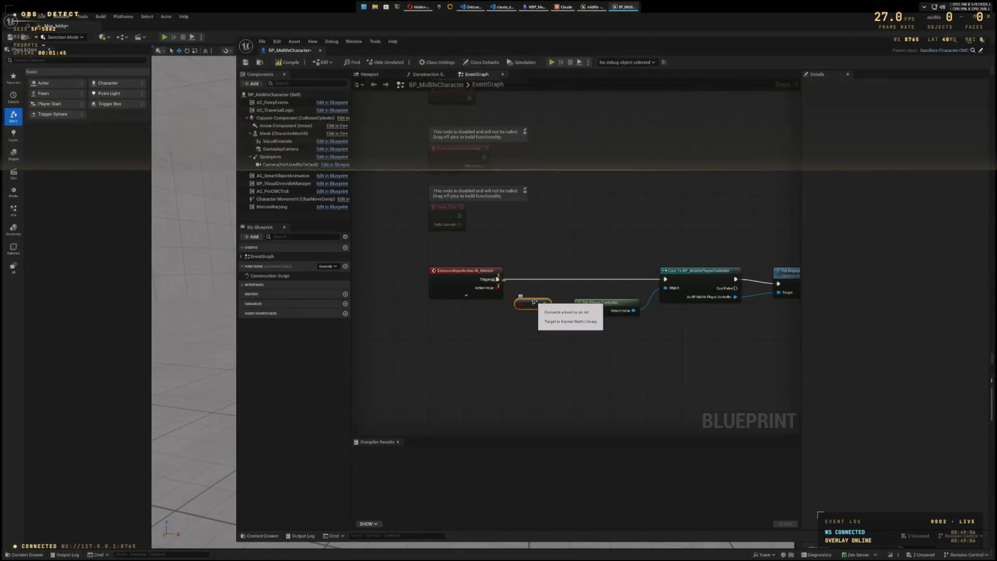
key(Delete)
click(613, 304)
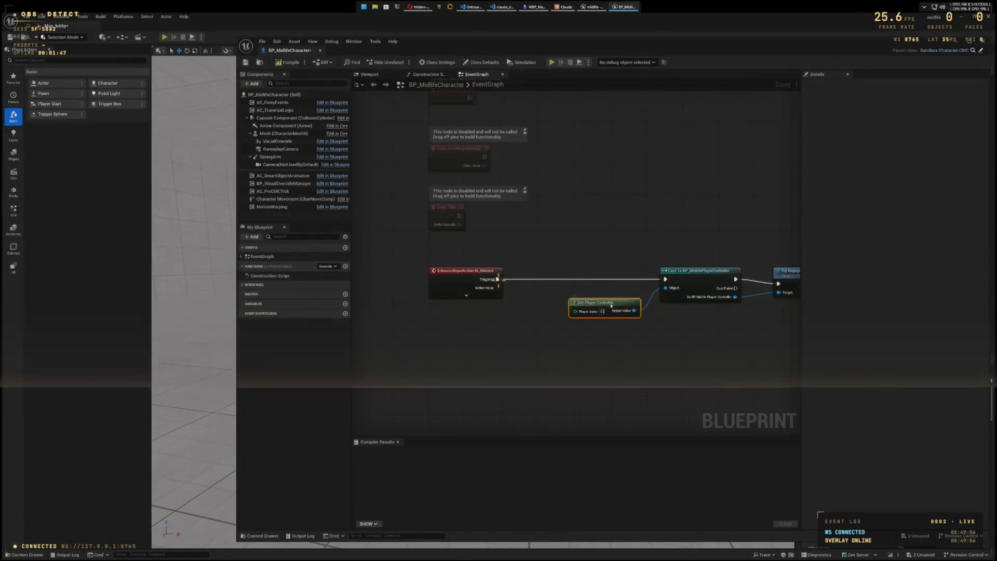
drag(728, 344, 616, 372)
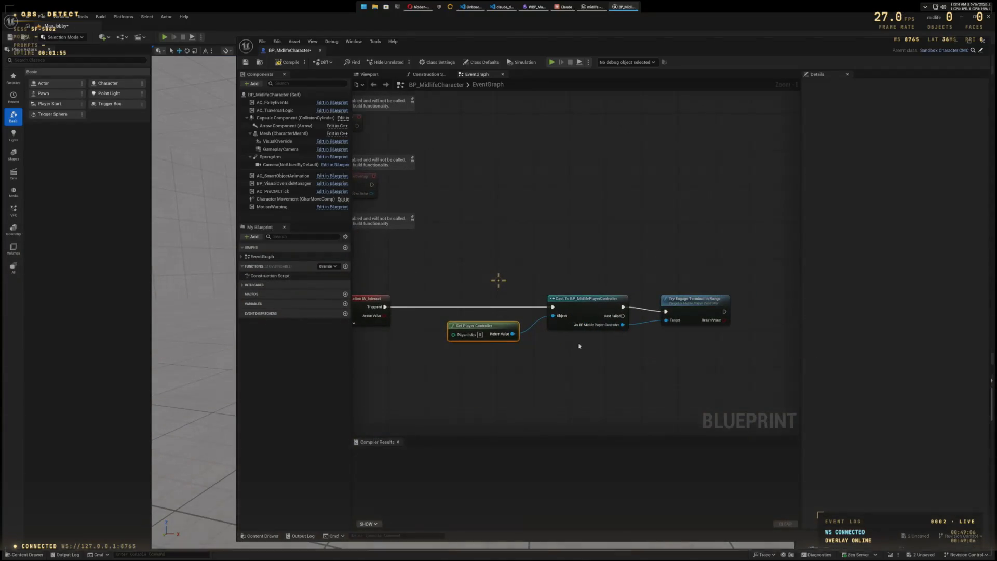
drag(582, 342, 516, 363)
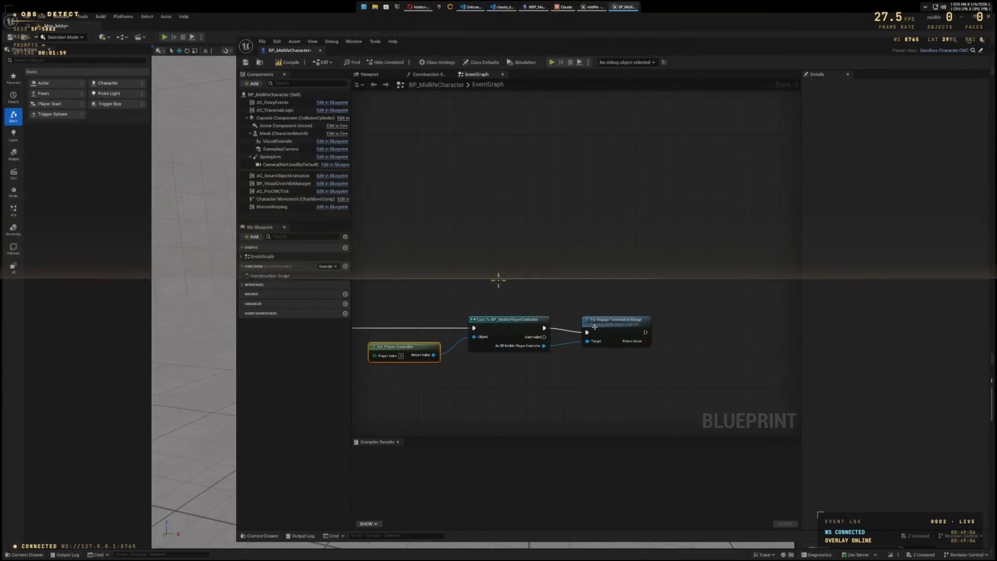
drag(585, 380, 628, 356)
click(286, 62)
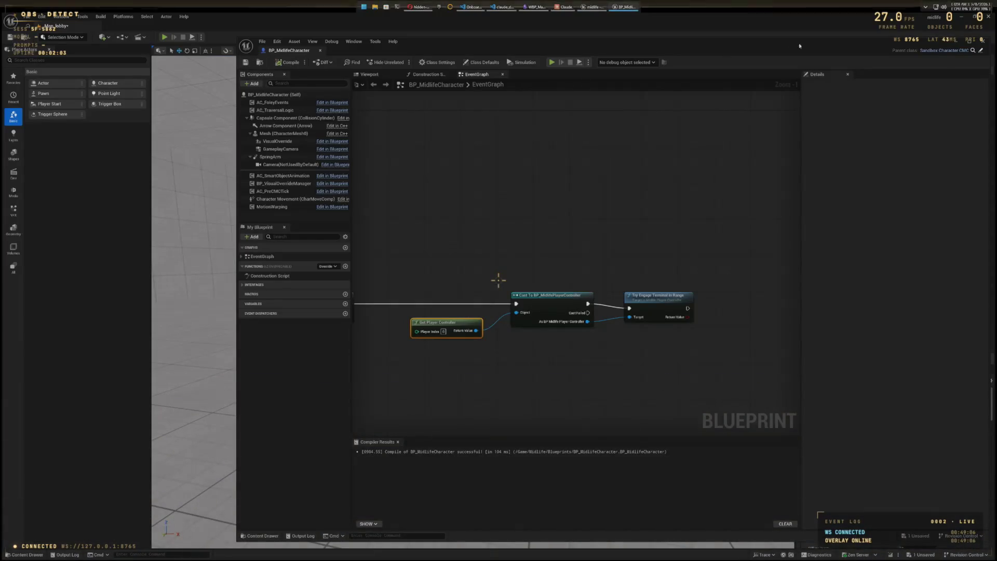
click(988, 43)
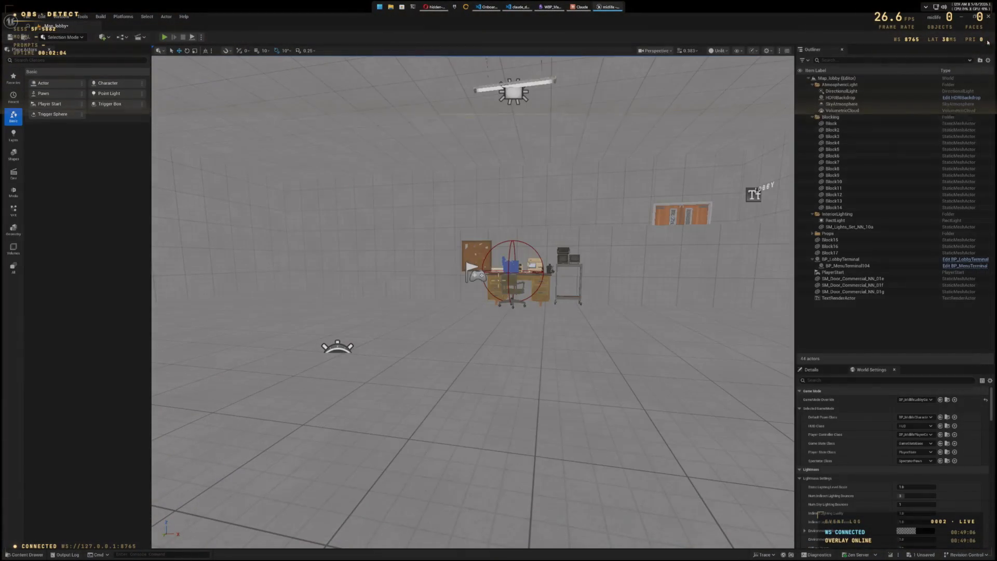
Start play-testing Map_Lobby and run the mannequin around the room up to the desk
click(164, 38)
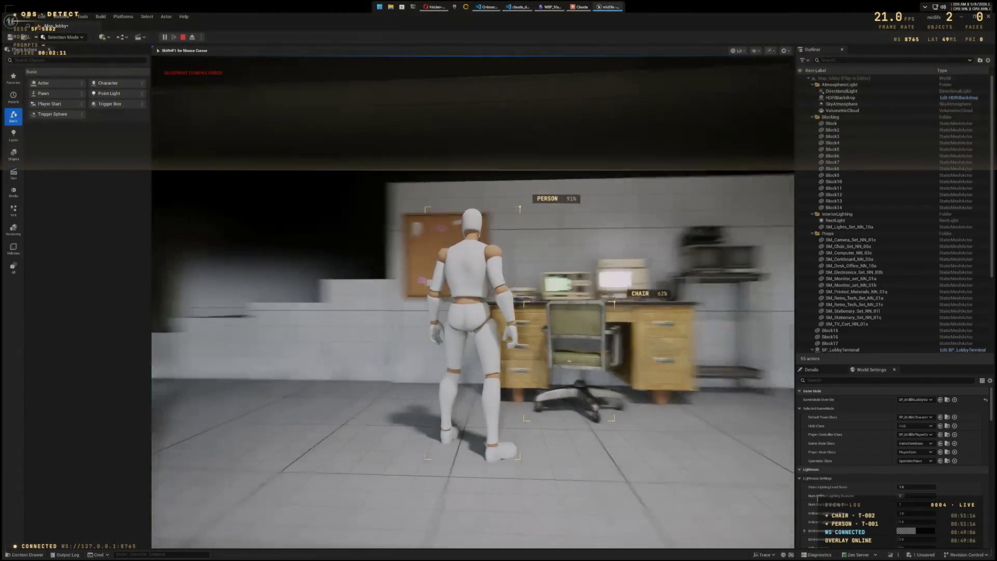
key(w)
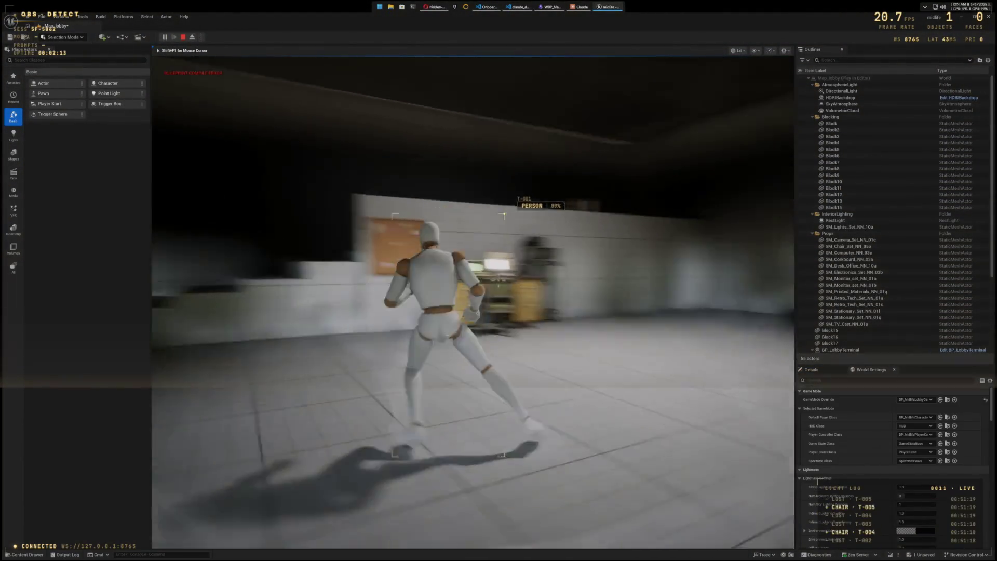
key(w)
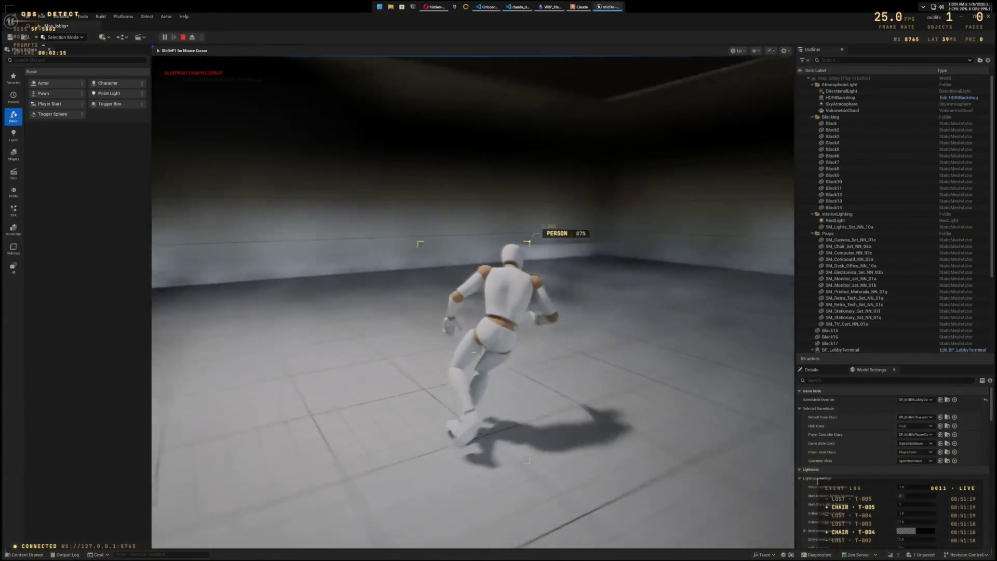
key(w)
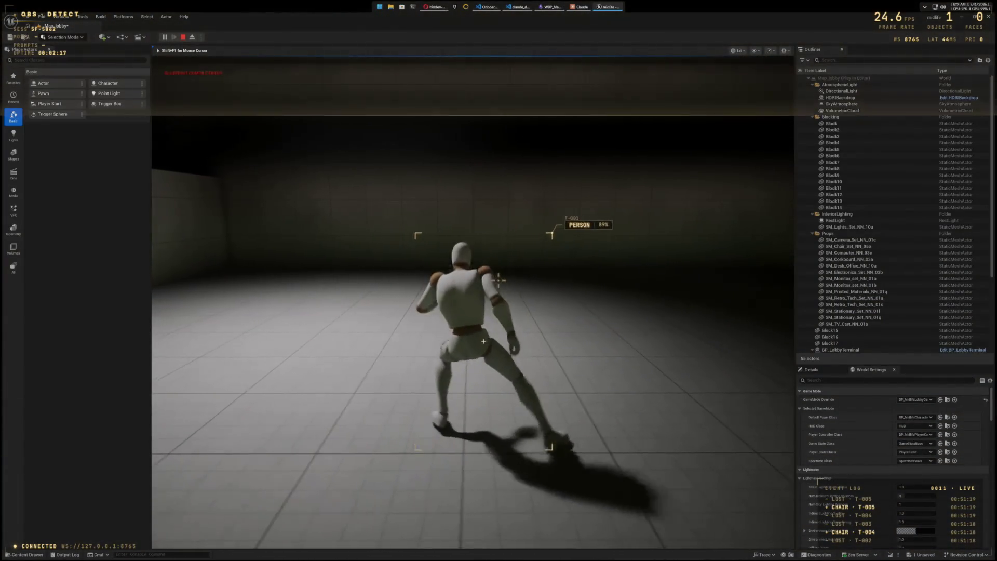
key(w)
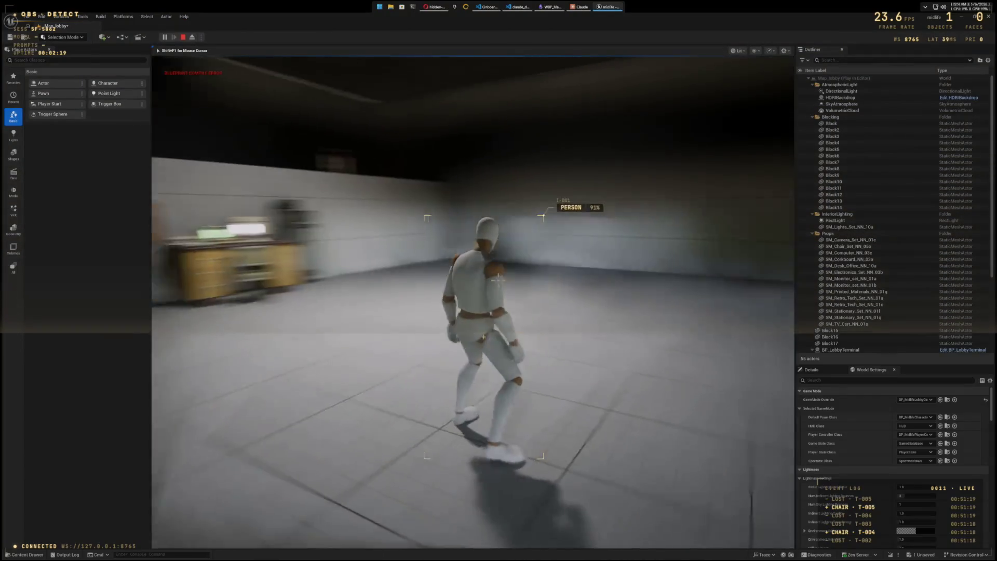
key(w)
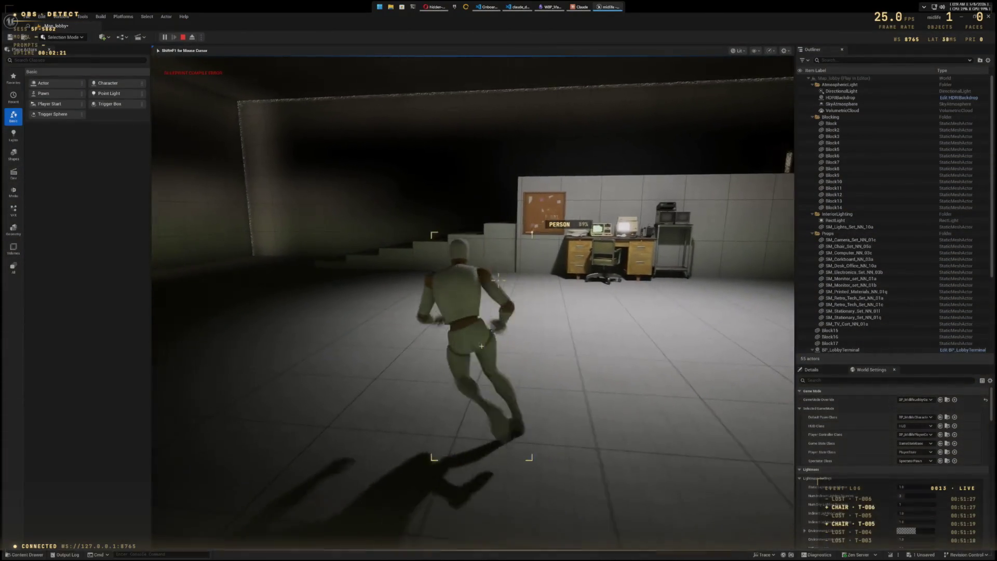
key(w)
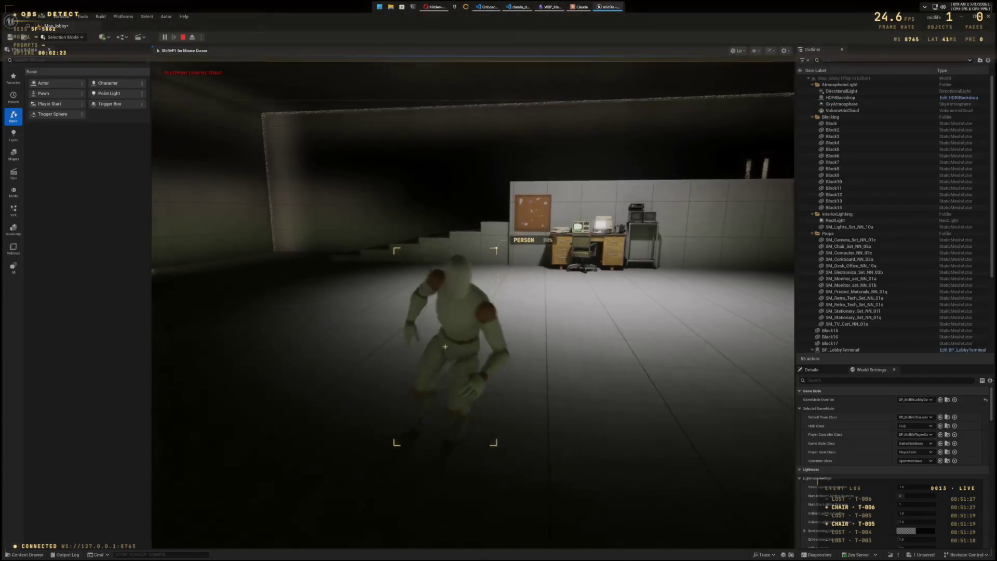
key(w)
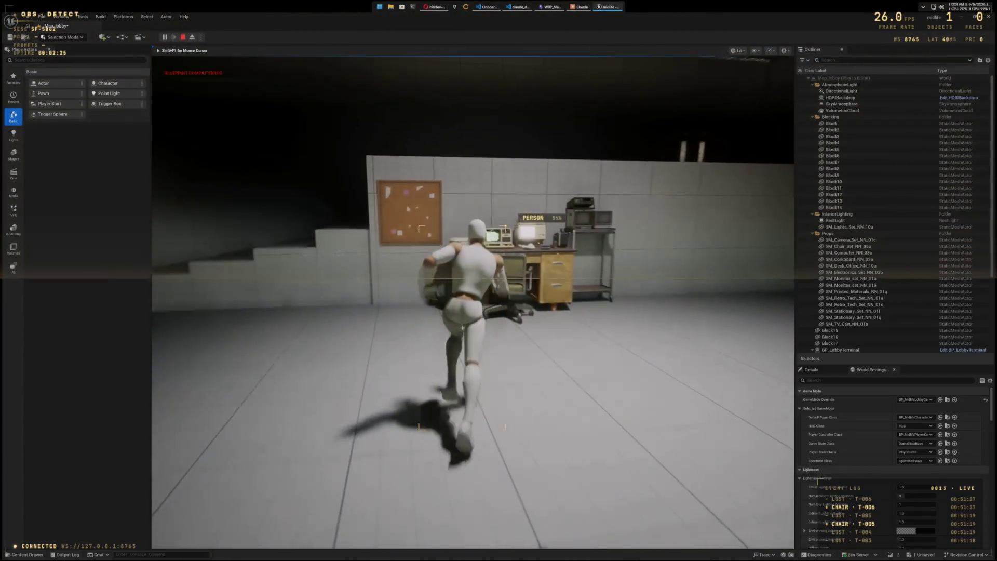
Open the desk computer's hacking terminal with E, then exit it with Esc
key(e)
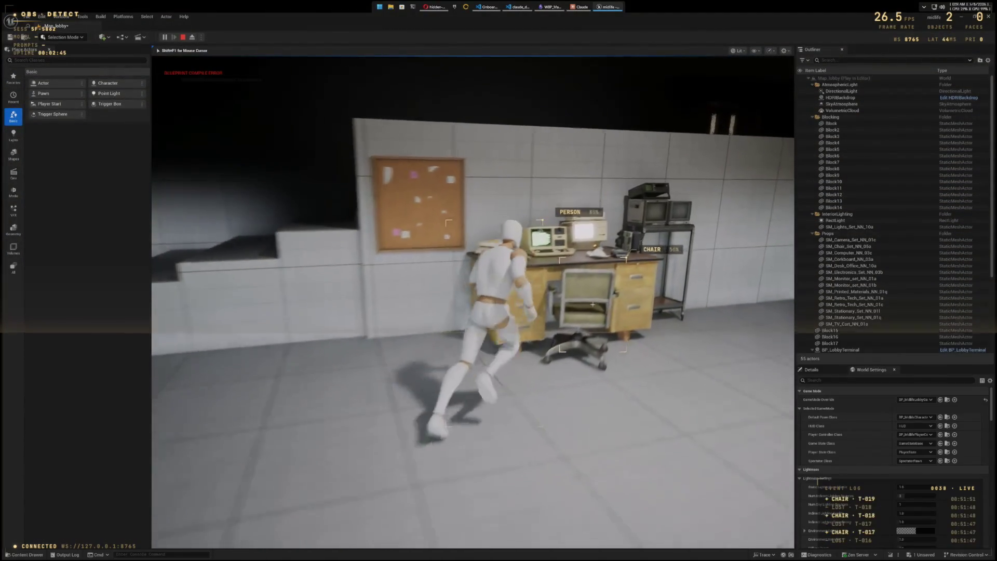
key(e)
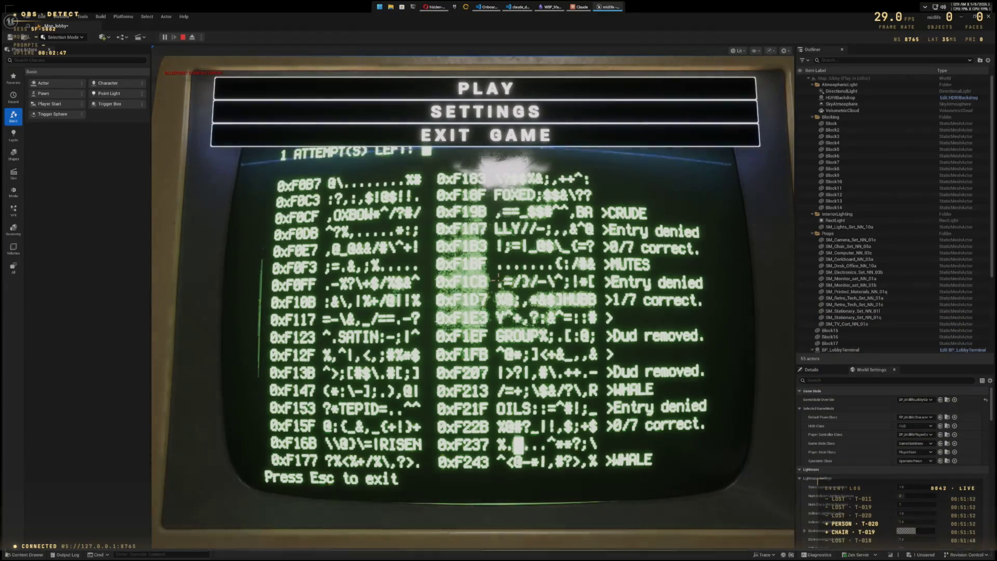
key(Escape)
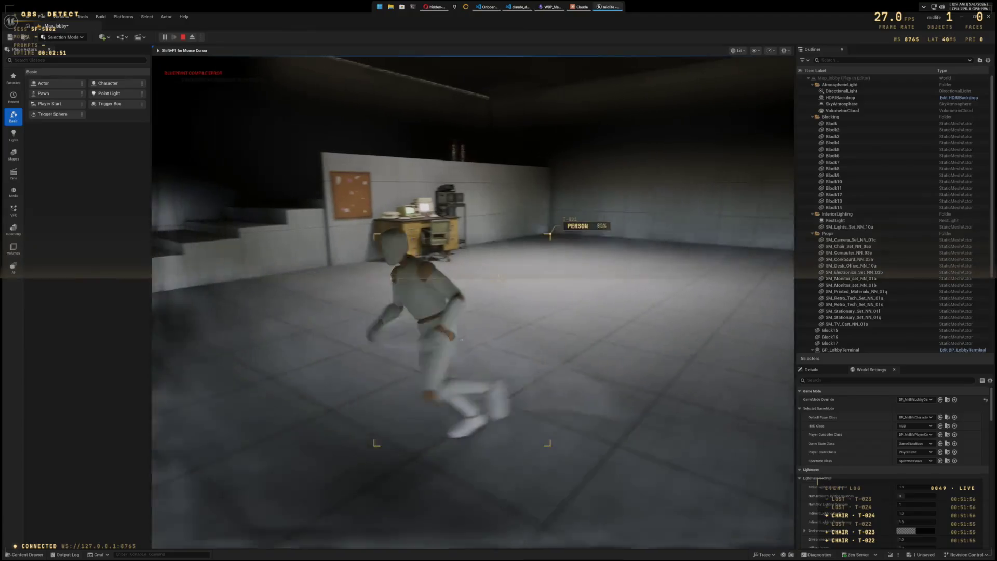
key(w)
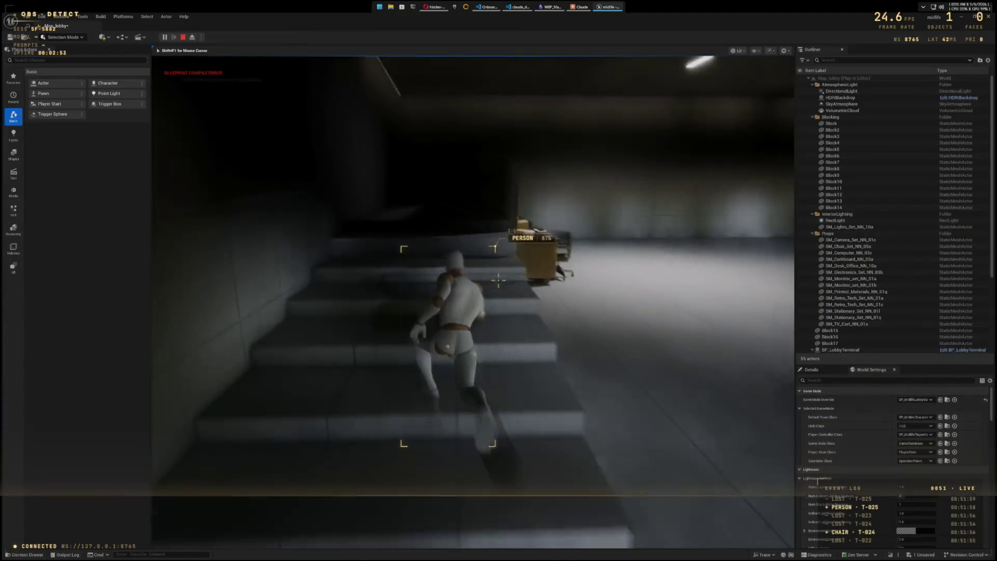
Run the character back and forth across the lobby floor in different directions
key(s)
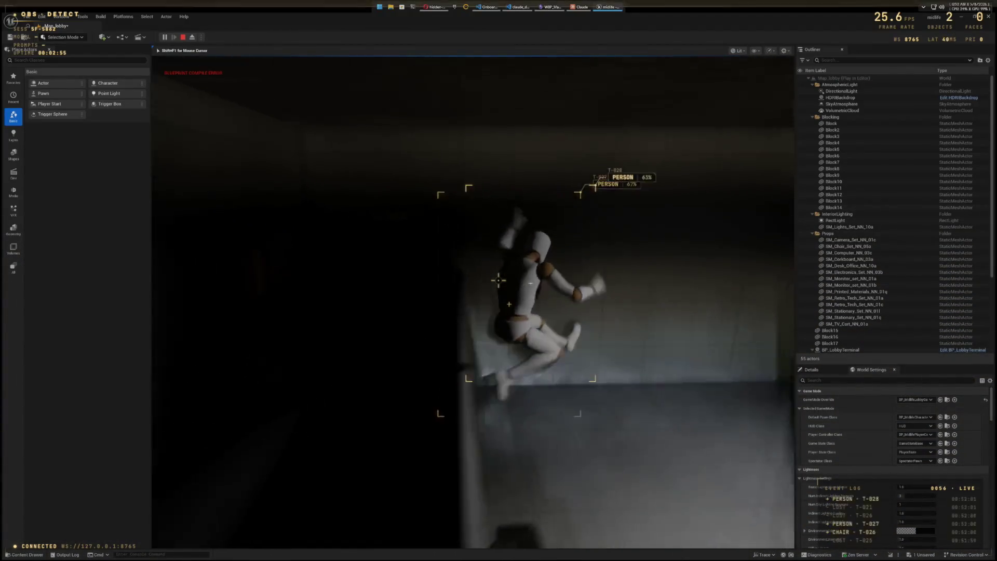
key(w)
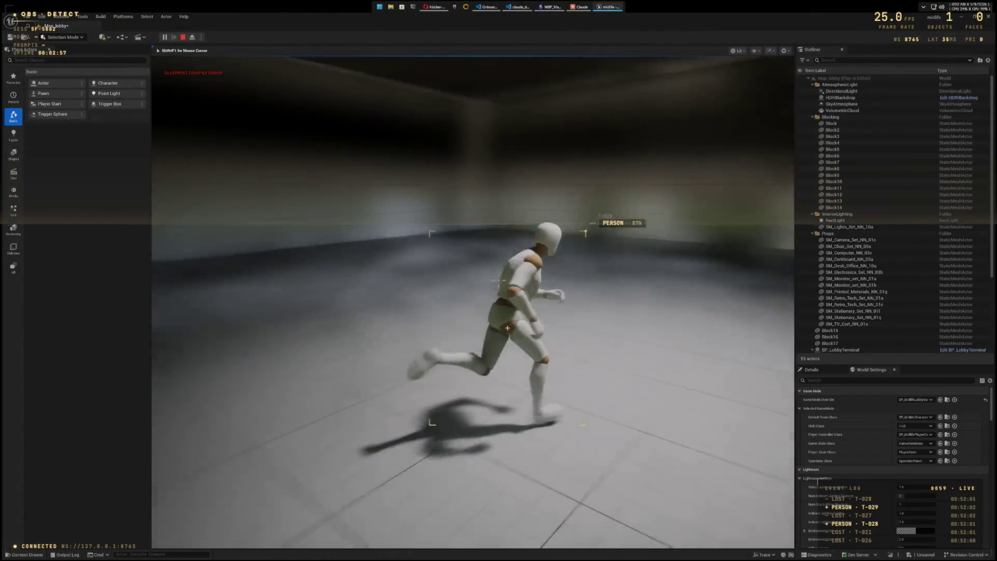
key(w)
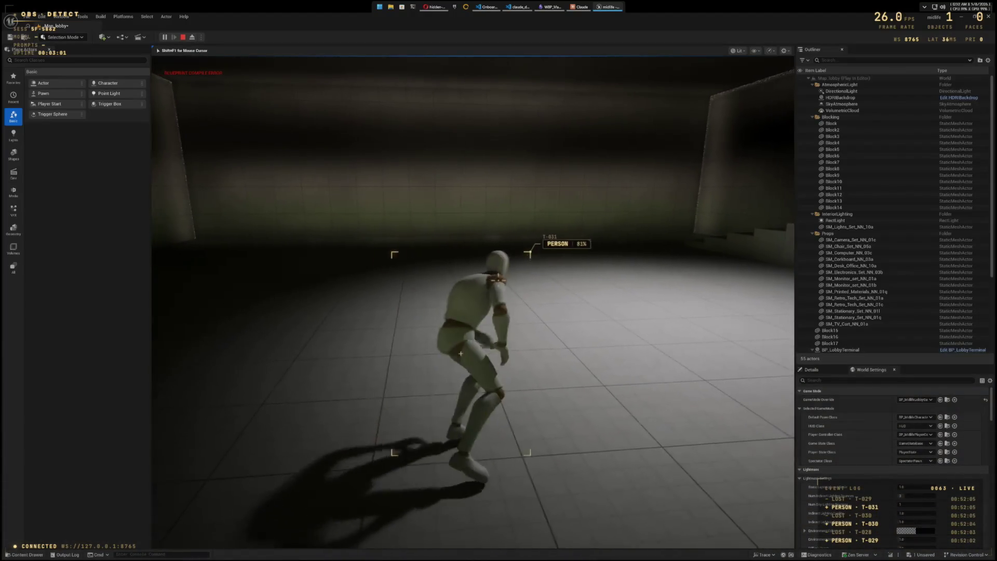
key(w)
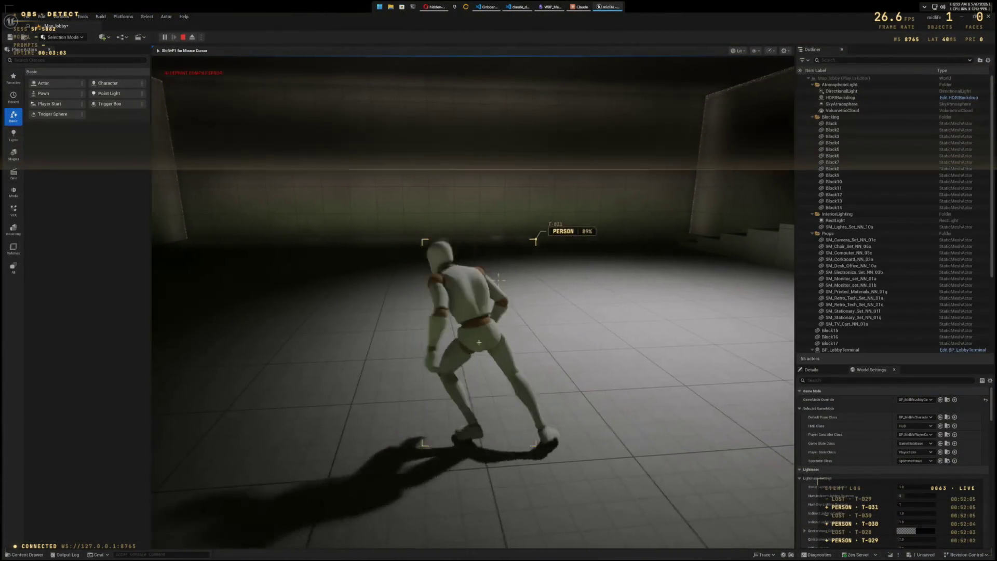
key(s)
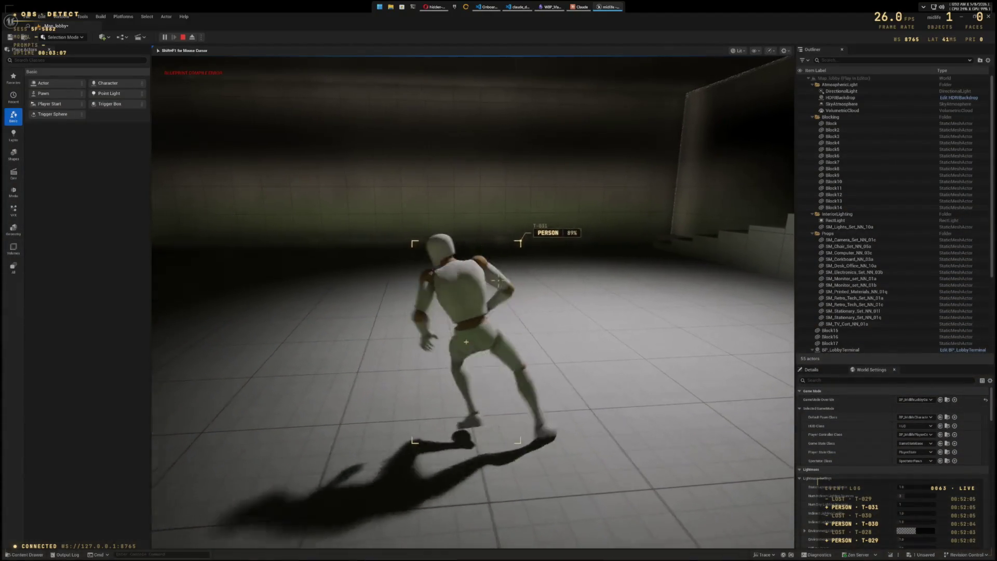
key(w)
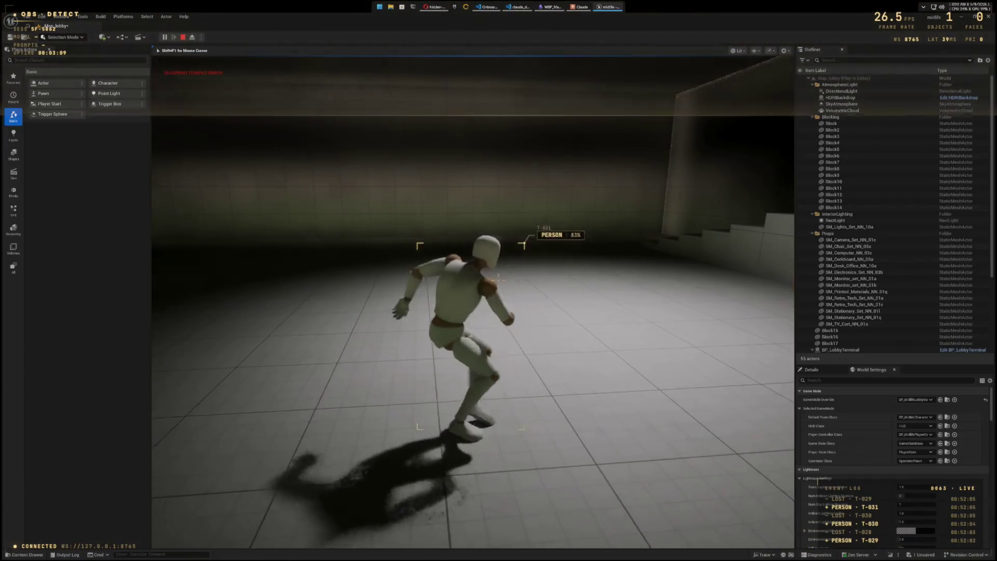
key(d)
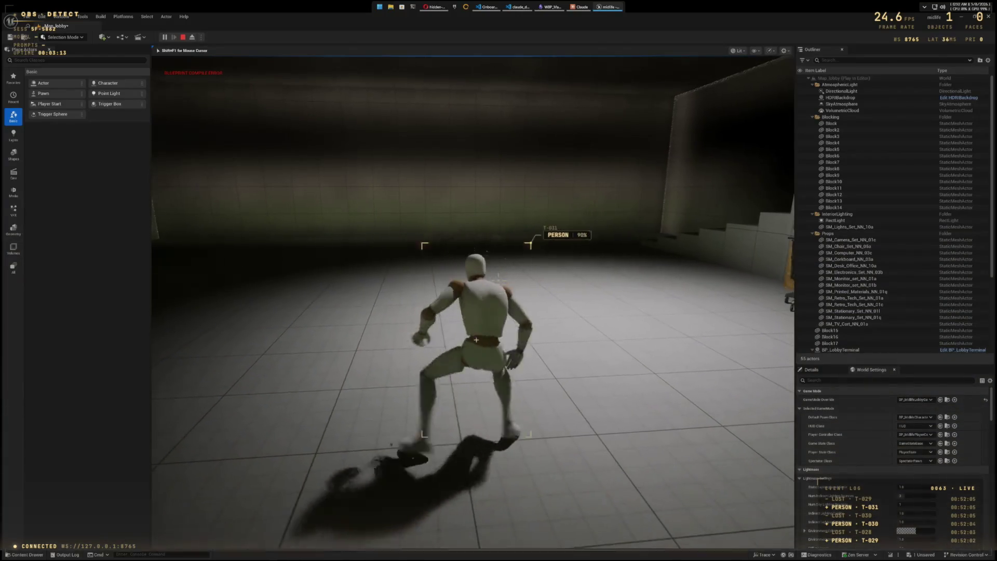
key(s)
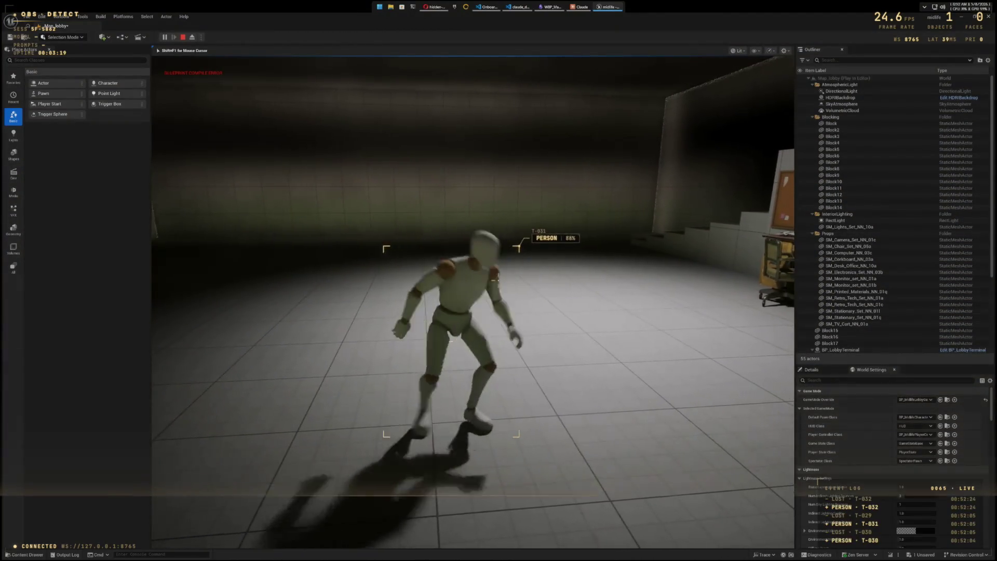
key(w)
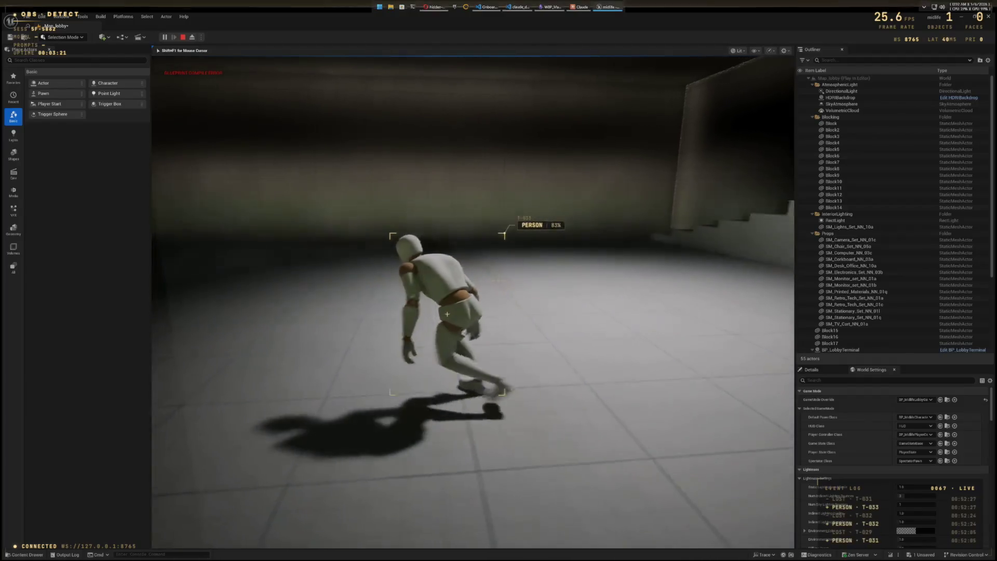
key(d)
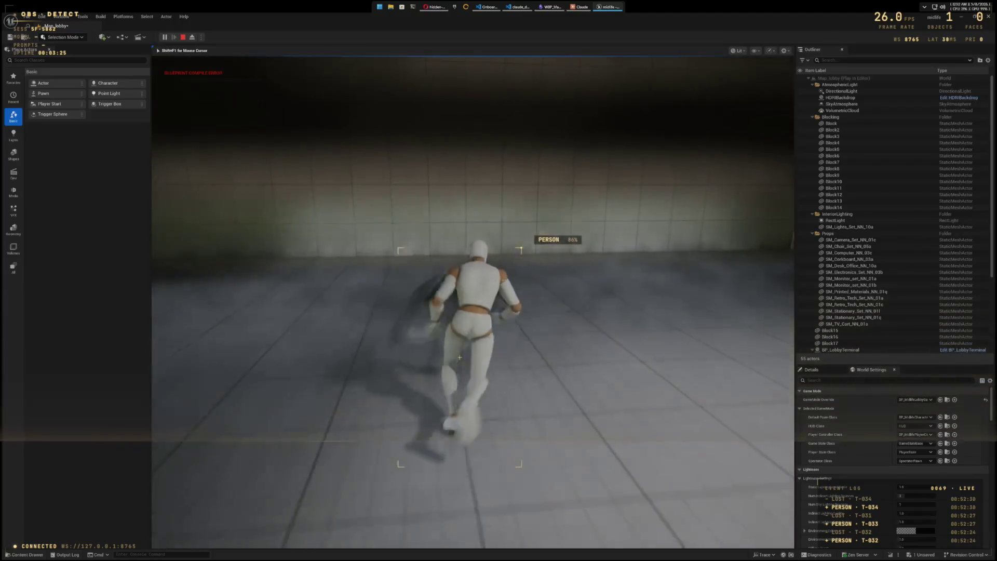
Climb the stairs, run toward the desk, then jump onto the low wall and drop back down
key(s)
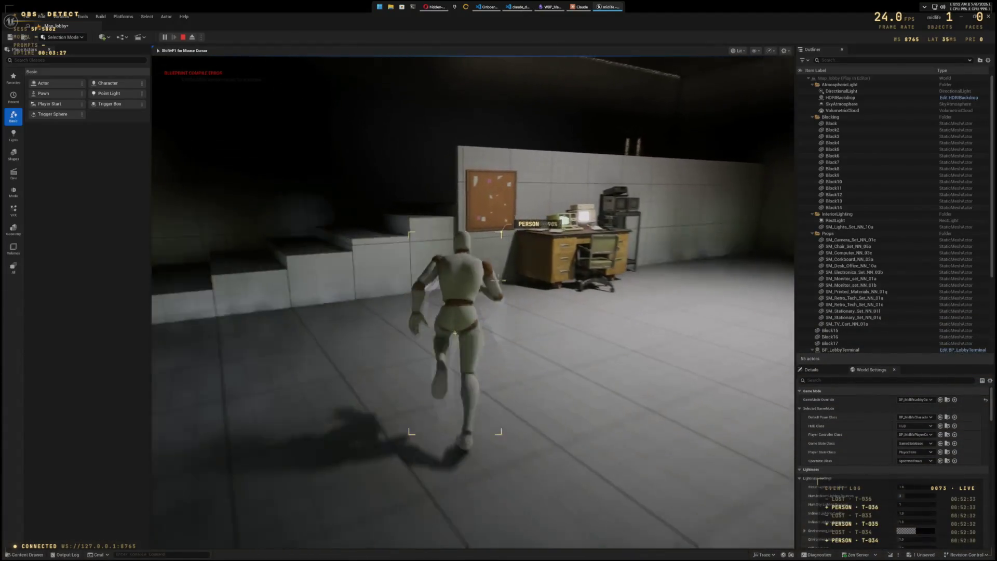
key(a)
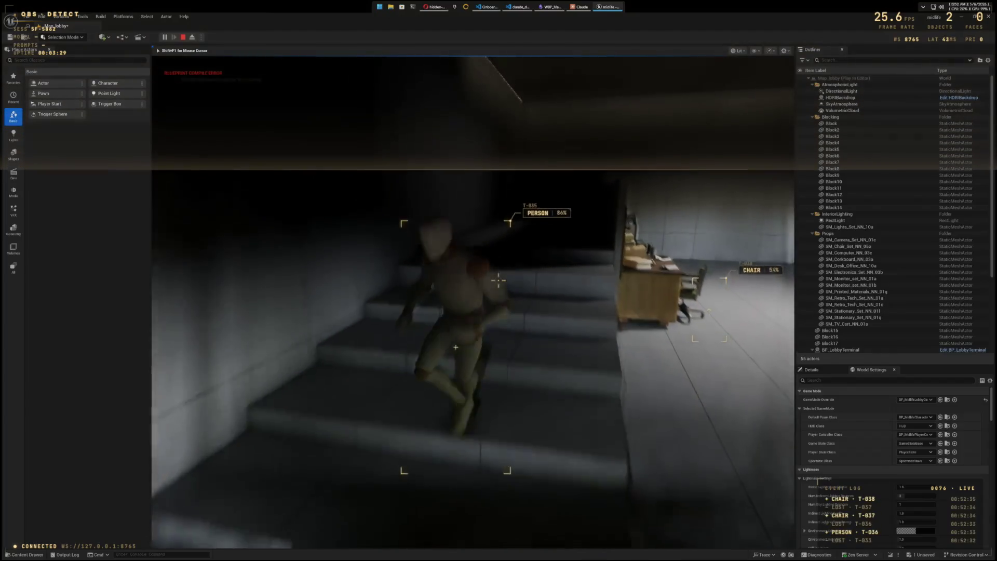
key(w)
key(w)
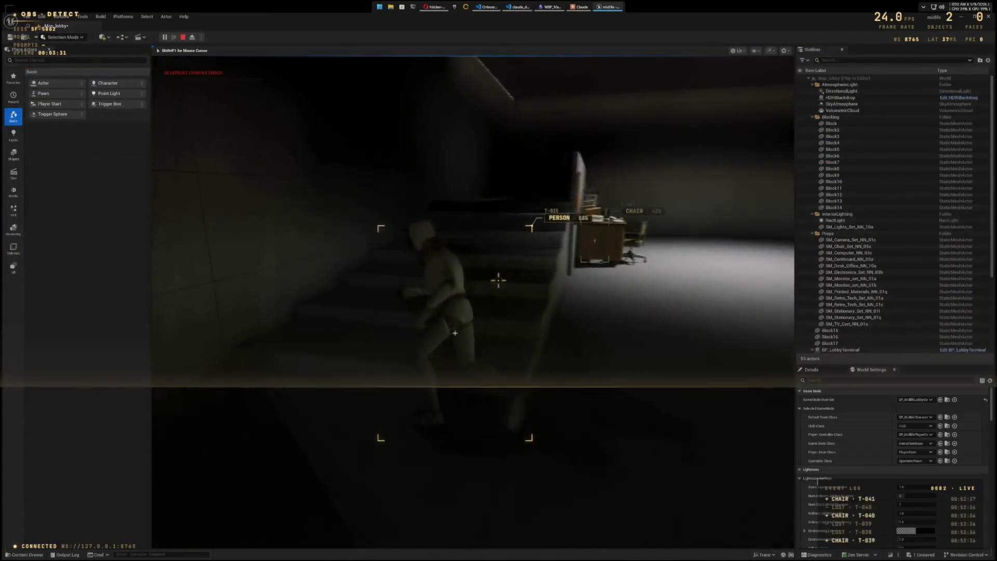
key(w)
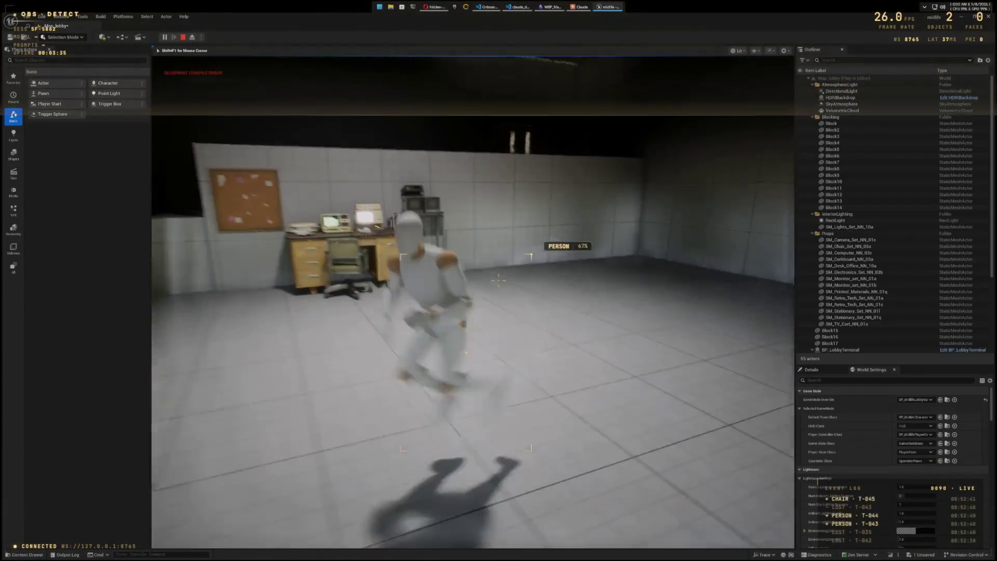
key(w)
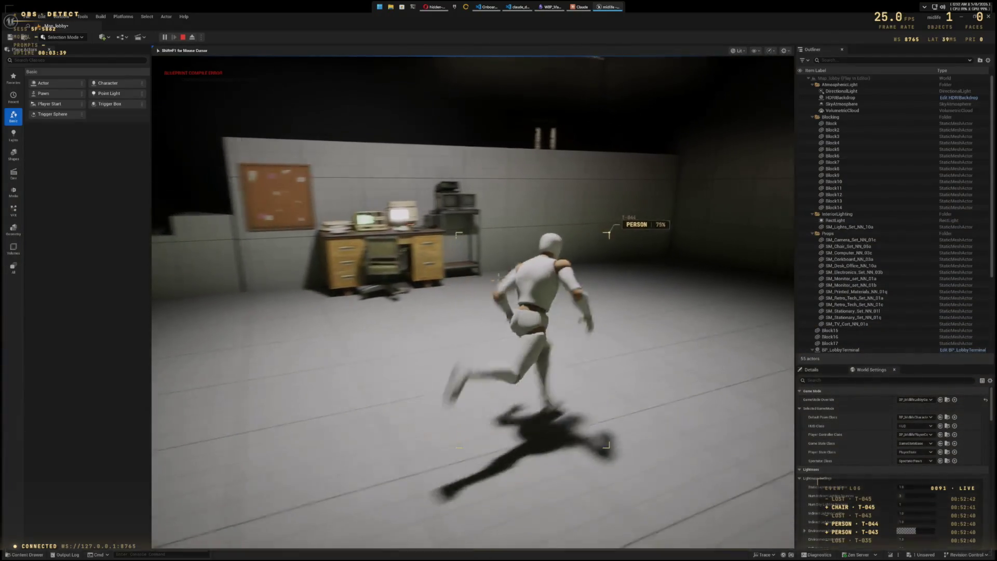
key(w)
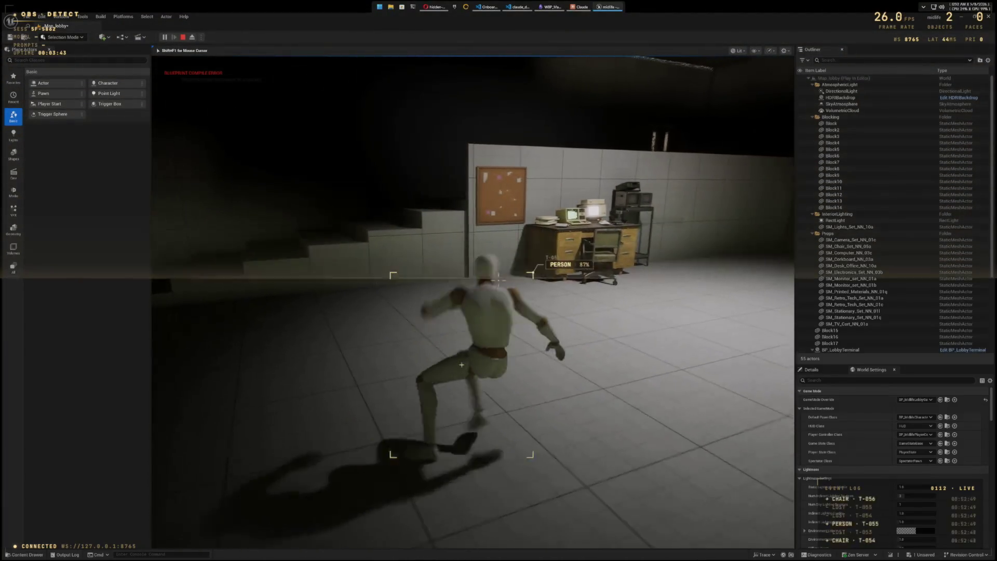
key(s)
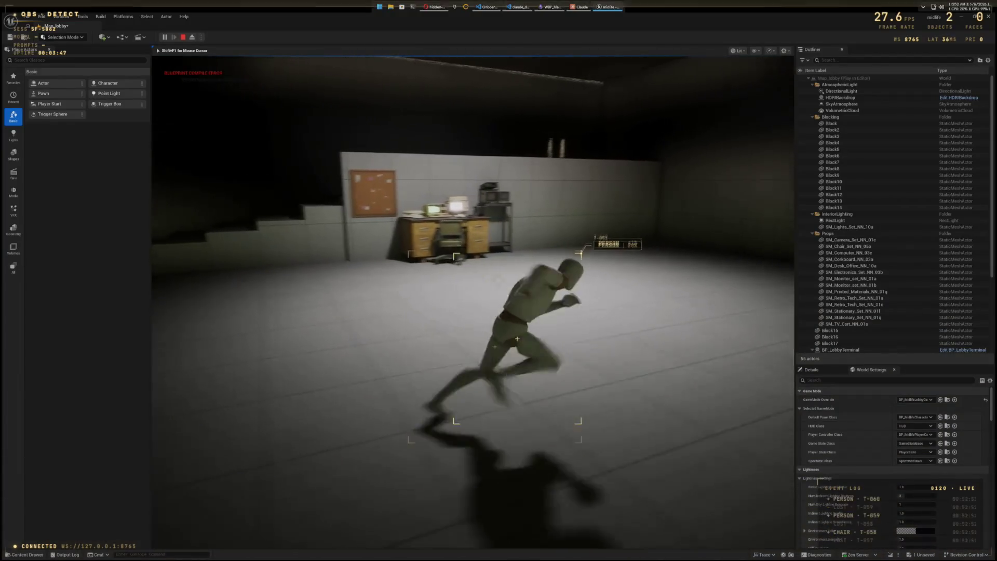
key(d)
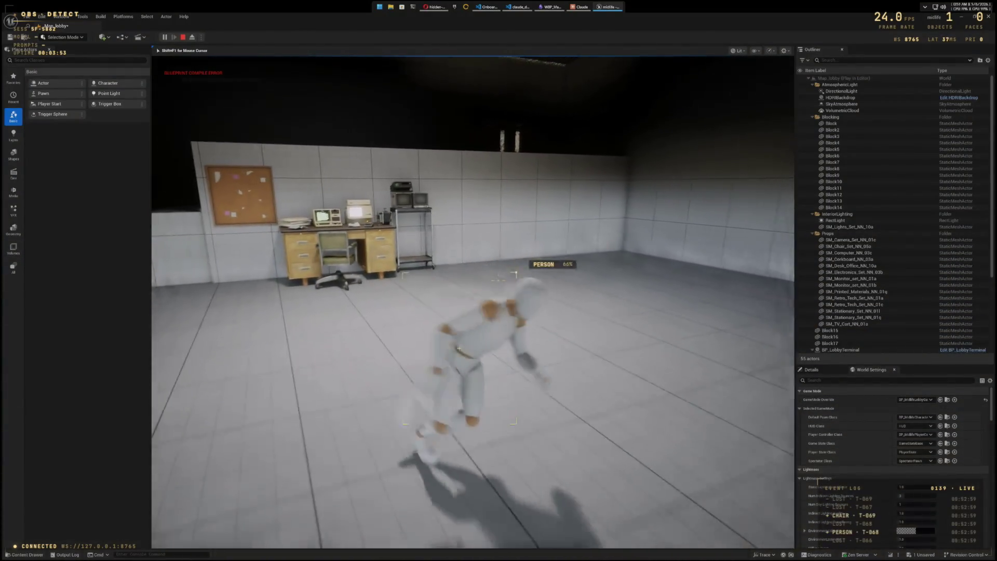
key(a)
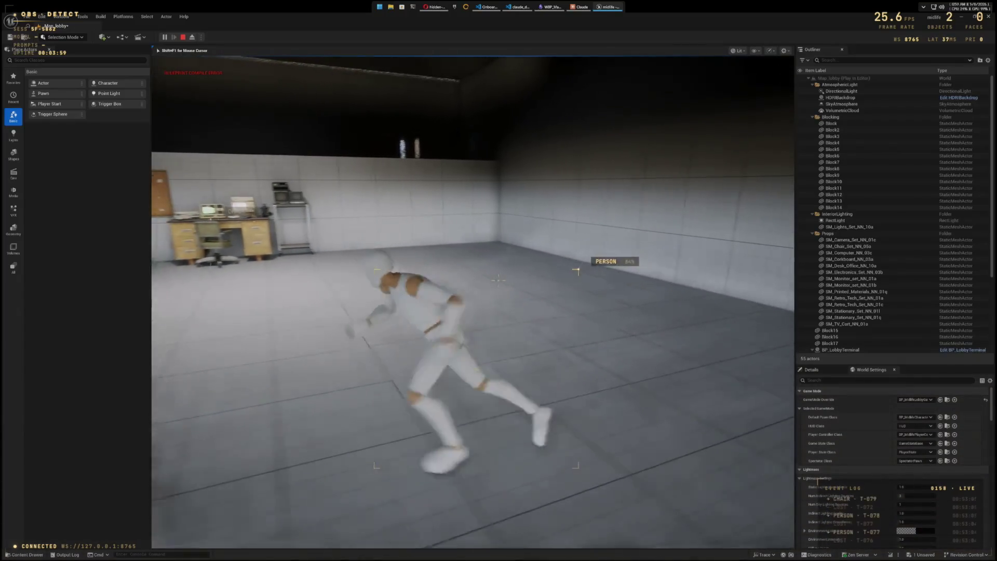
key(space)
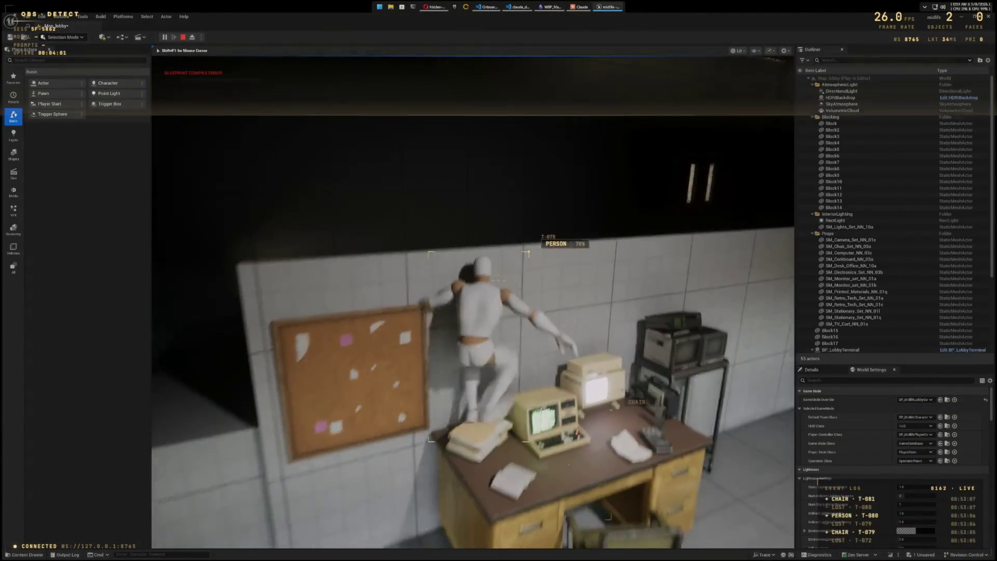
key(w)
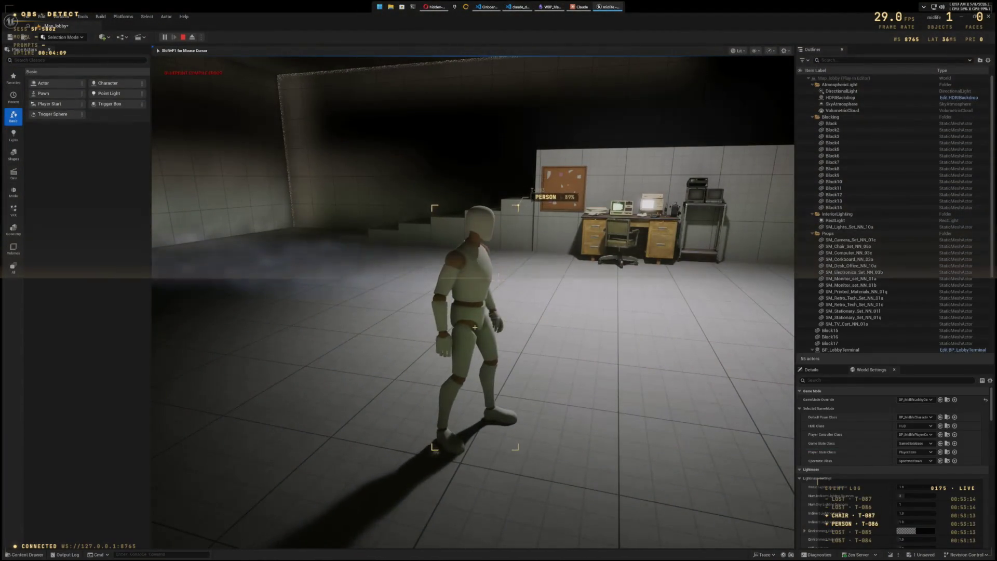
End the play session and select the Block11 wall, viewing the lobby from outside
key(Escape)
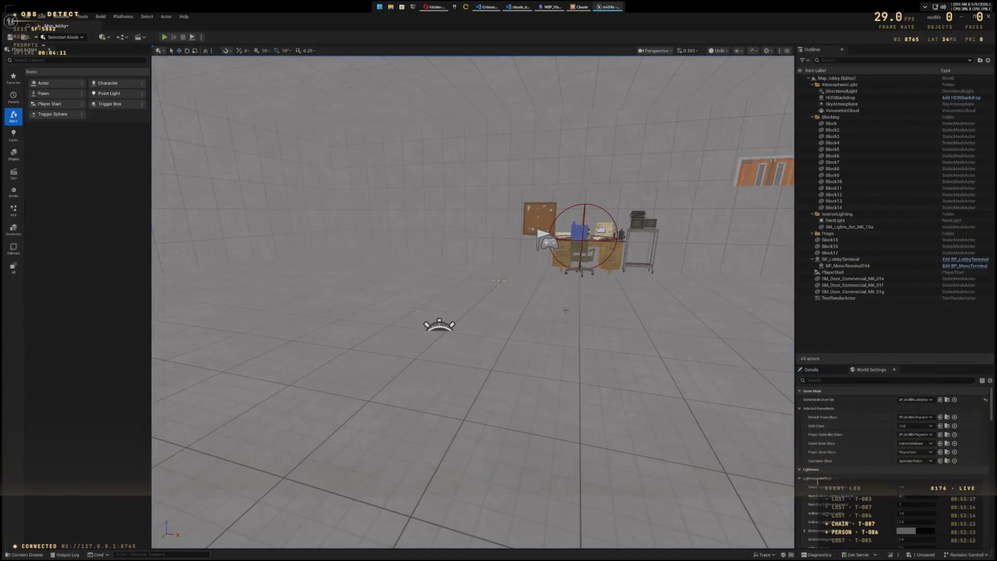
drag(498, 281, 498, 244)
click(493, 303)
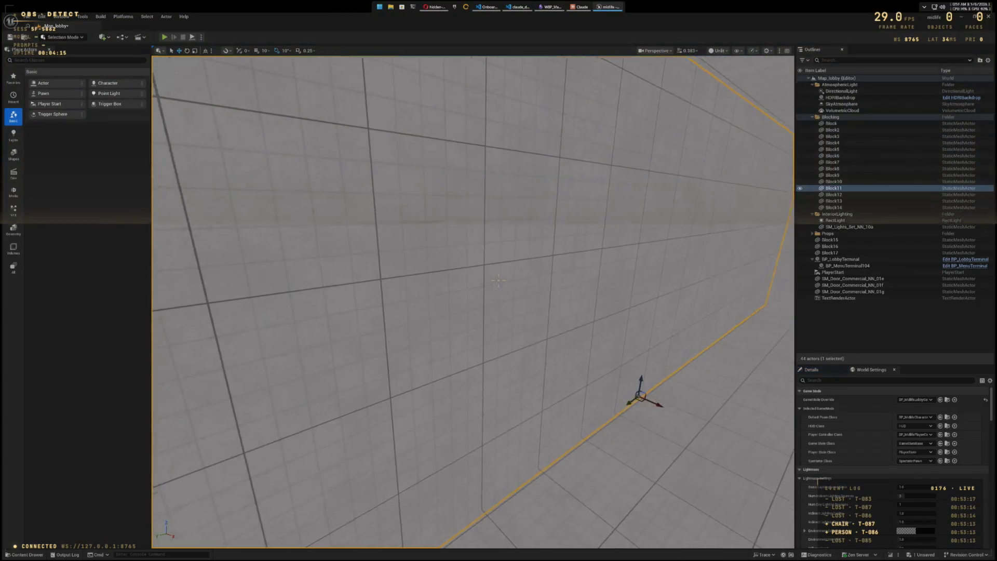
drag(498, 280, 498, 259)
scroll(498, 281, up, 5)
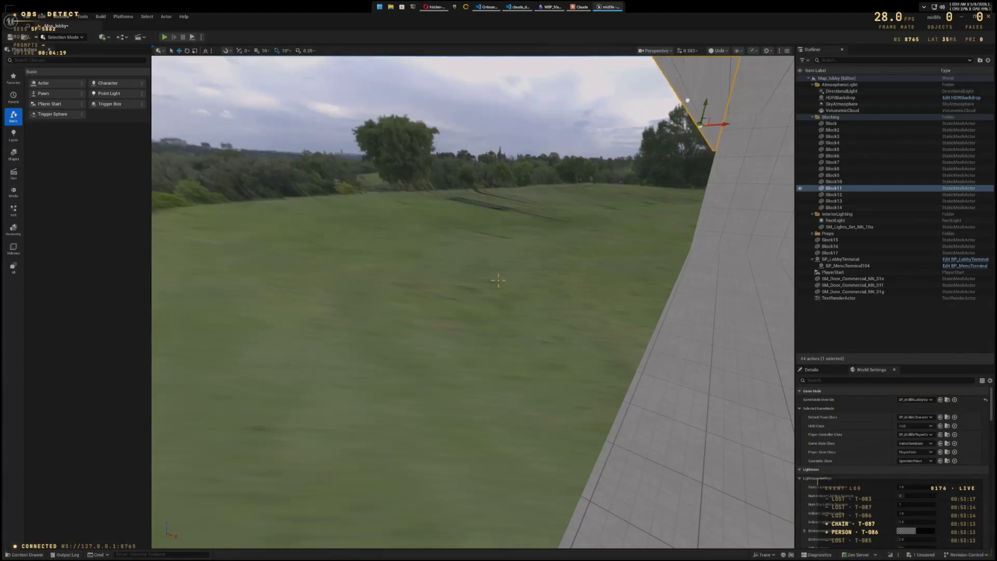
scroll(498, 280, down, 10)
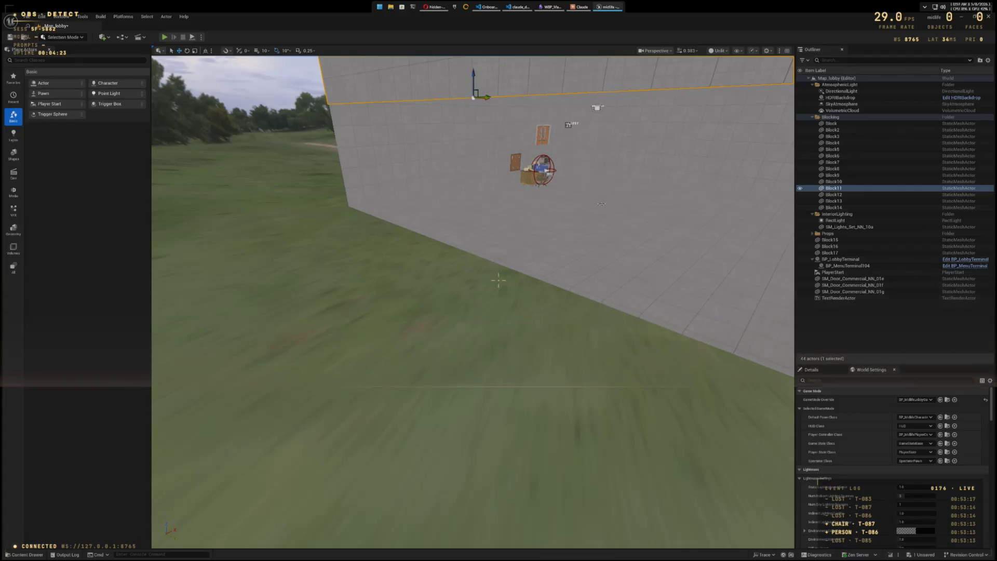
Switch to Scythe mode with Shift+8 and start the Create Block tool with B
key(shift+8)
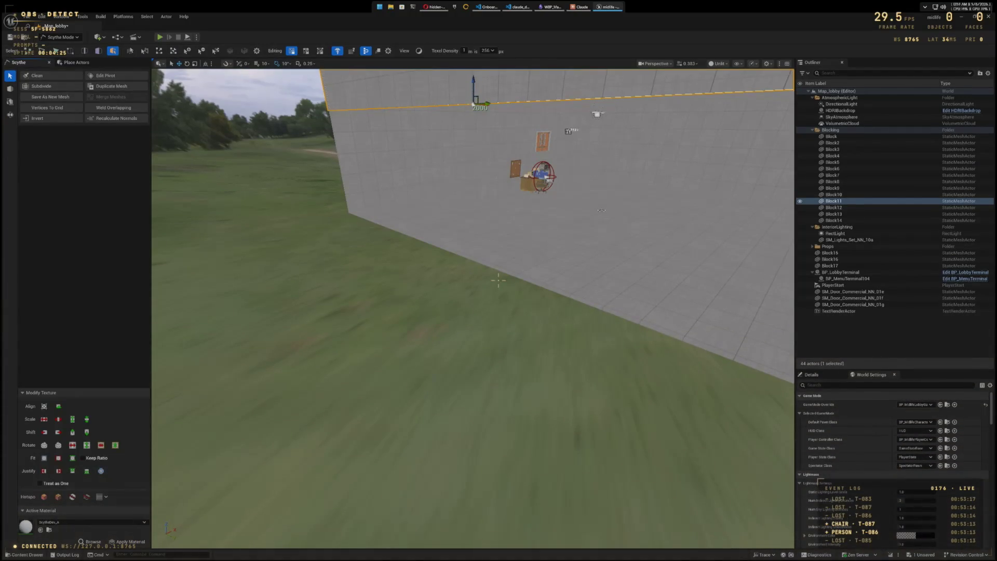
drag(497, 281, 498, 280)
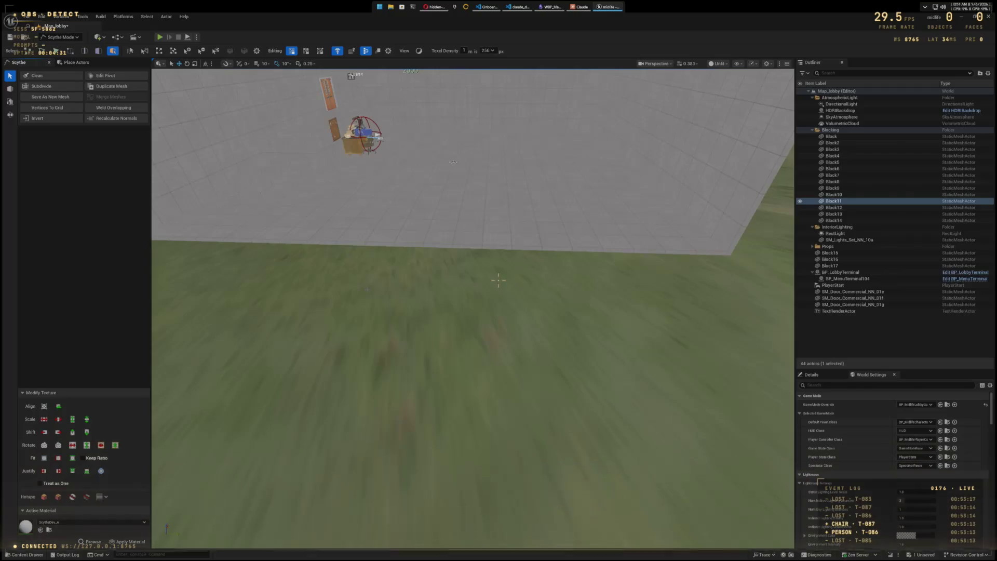
key(b)
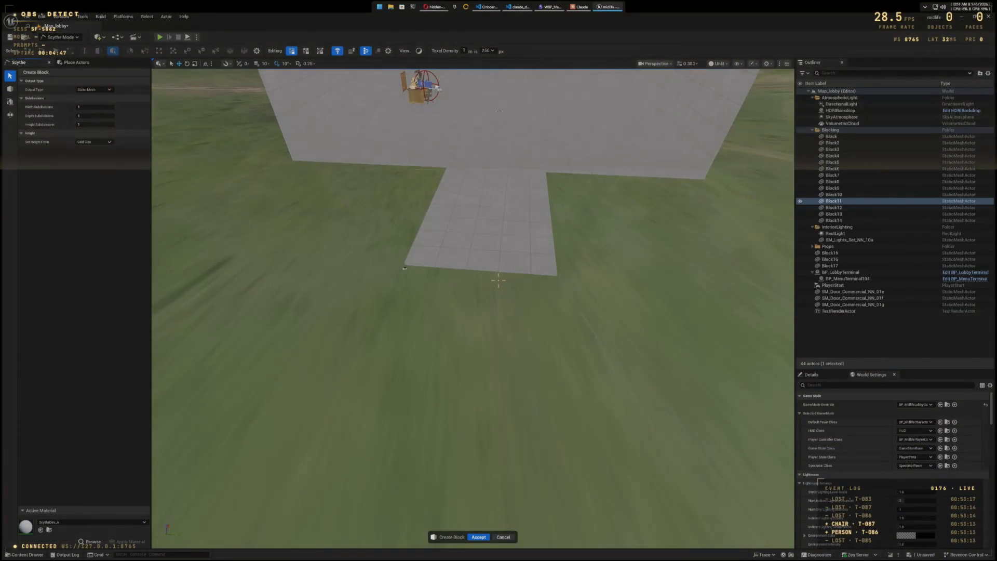
Draw four flat block footprints, Block19 to Block22, on the lobby floor and accept them
mouse_move(405, 268)
mouse_down()
mouse_move(545, 270)
mouse_move(563, 441)
mouse_move(580, 488)
mouse_up()
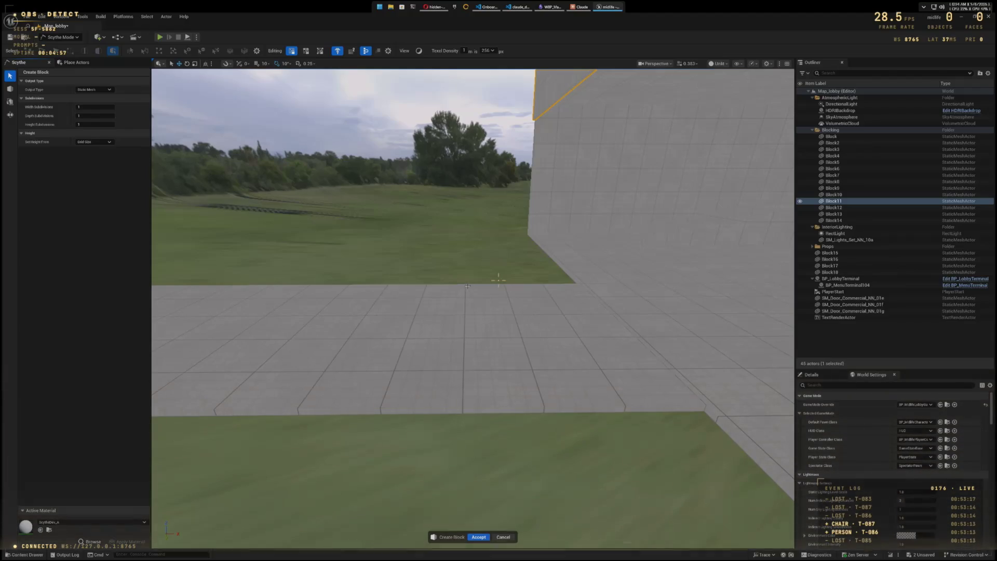
click(527, 373)
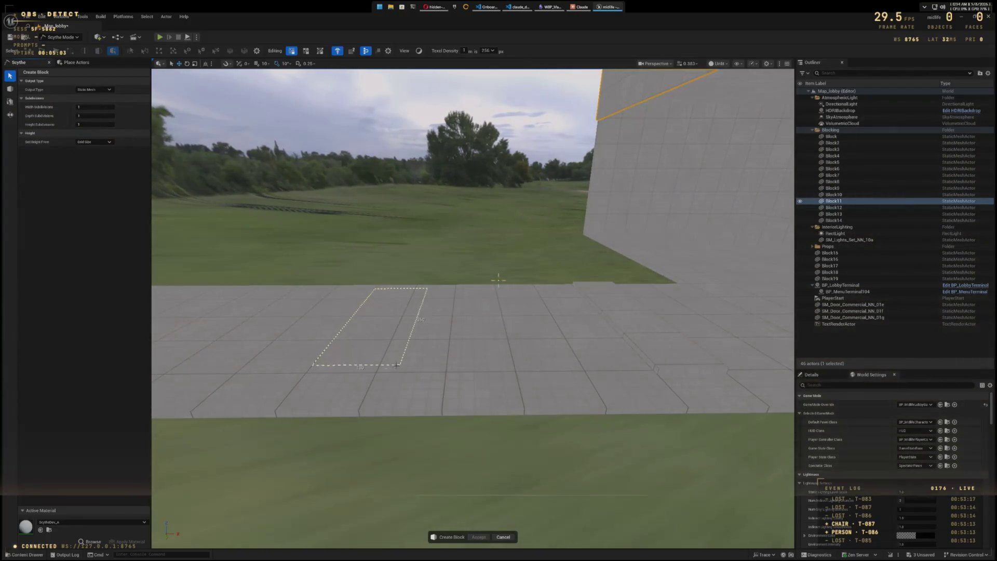
click(375, 370)
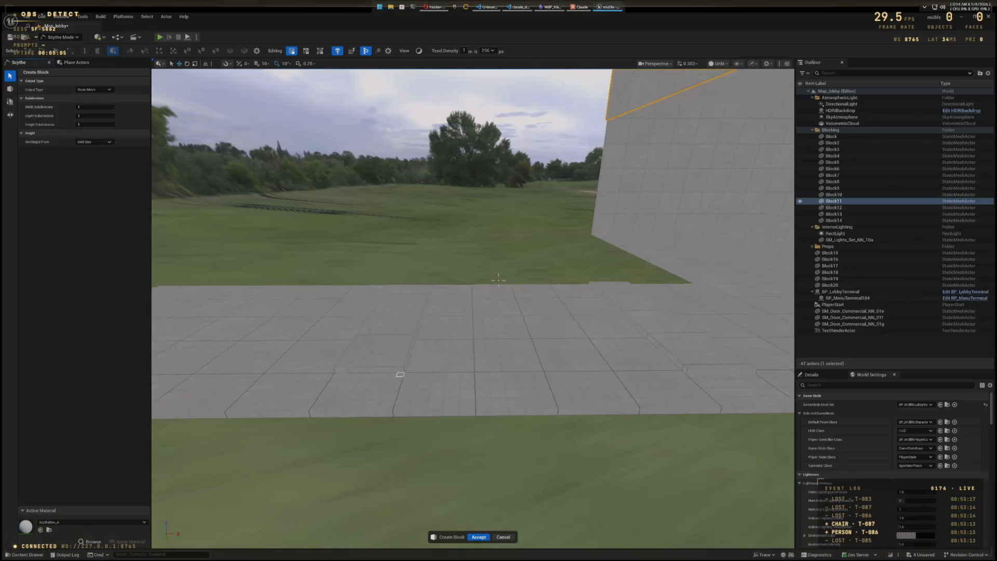
click(422, 297)
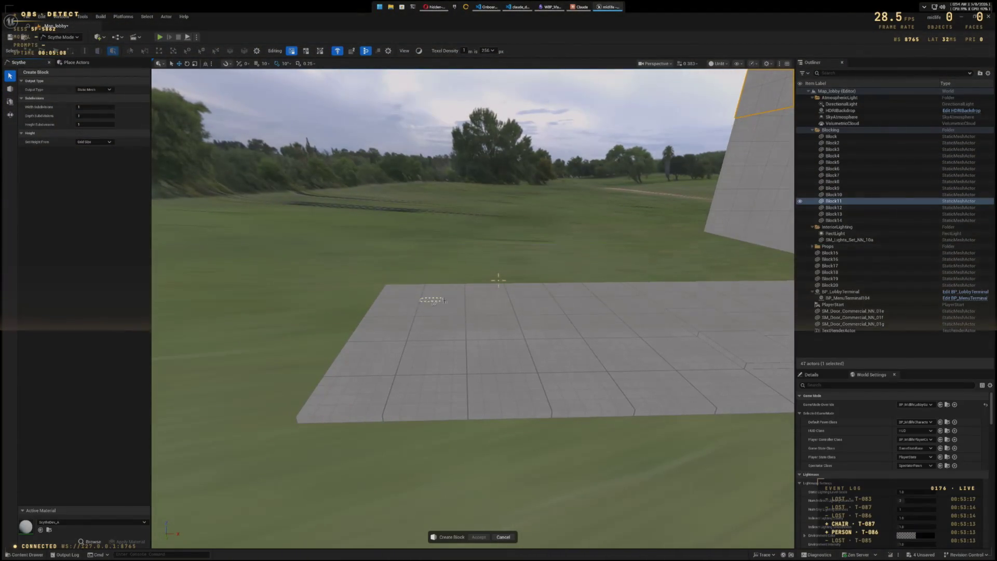
click(464, 367)
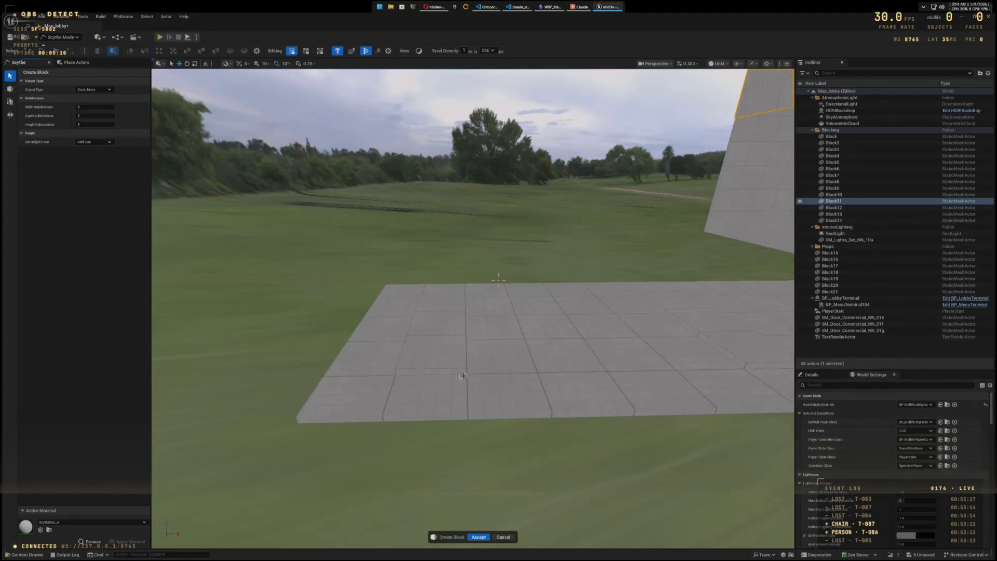
click(479, 537)
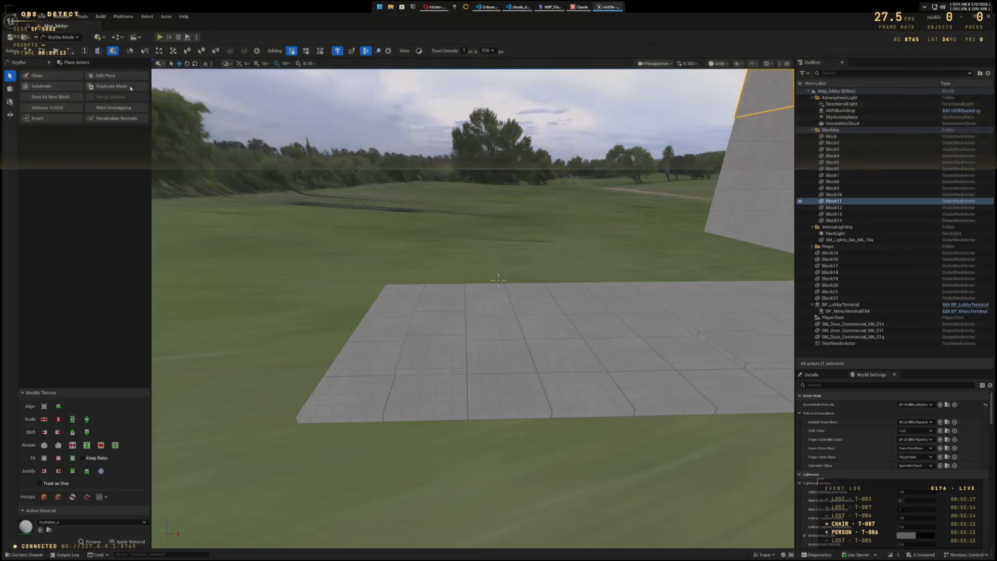
click(98, 51)
Select a new block's top face and extrude it upward by 70, then 100 units
click(441, 336)
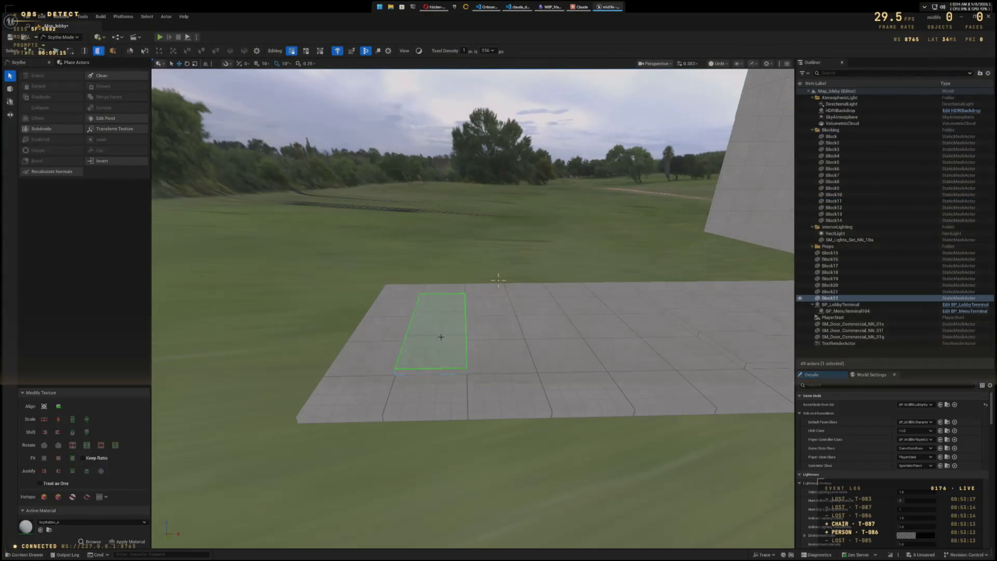
click(438, 325)
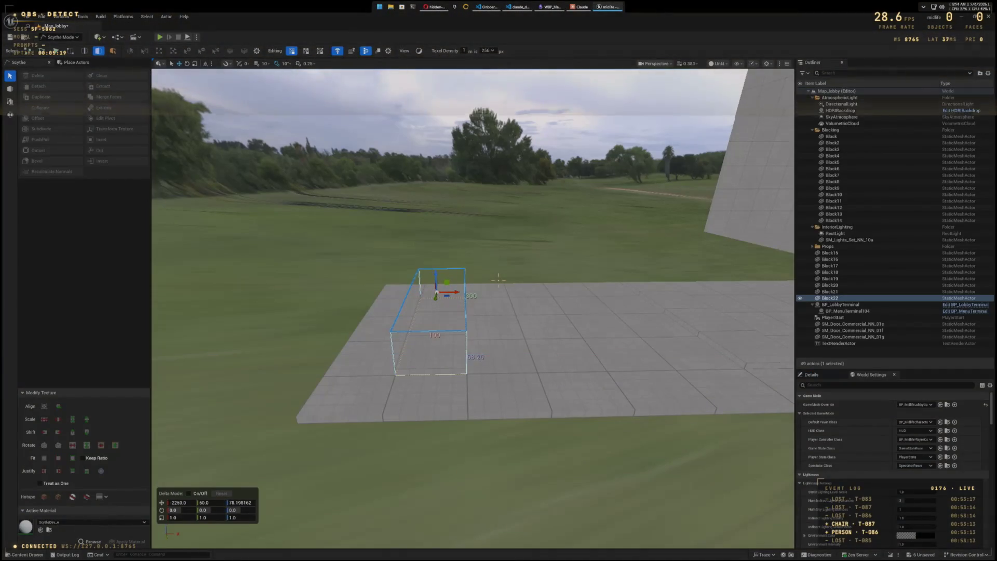
click(435, 274)
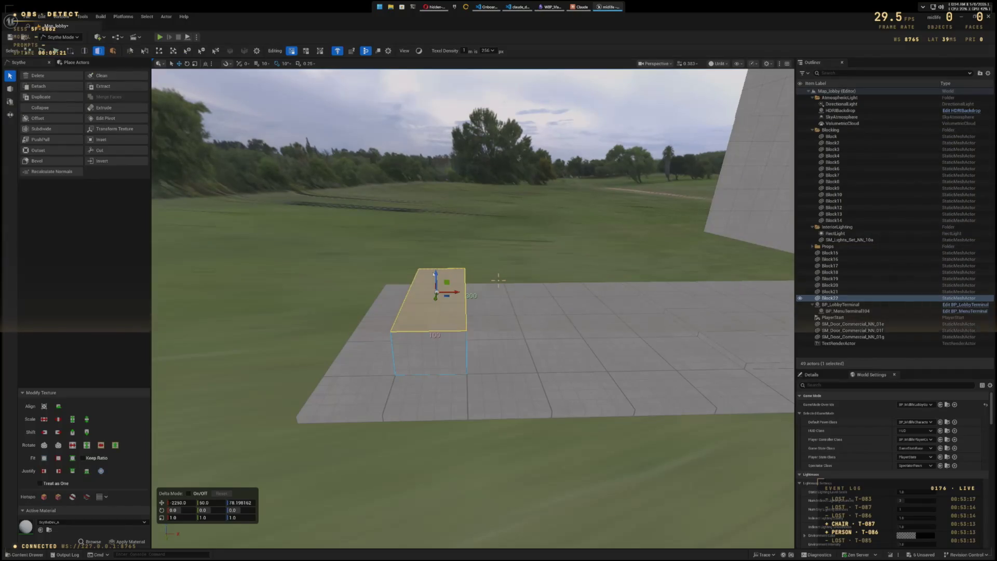
key(ctrl+z)
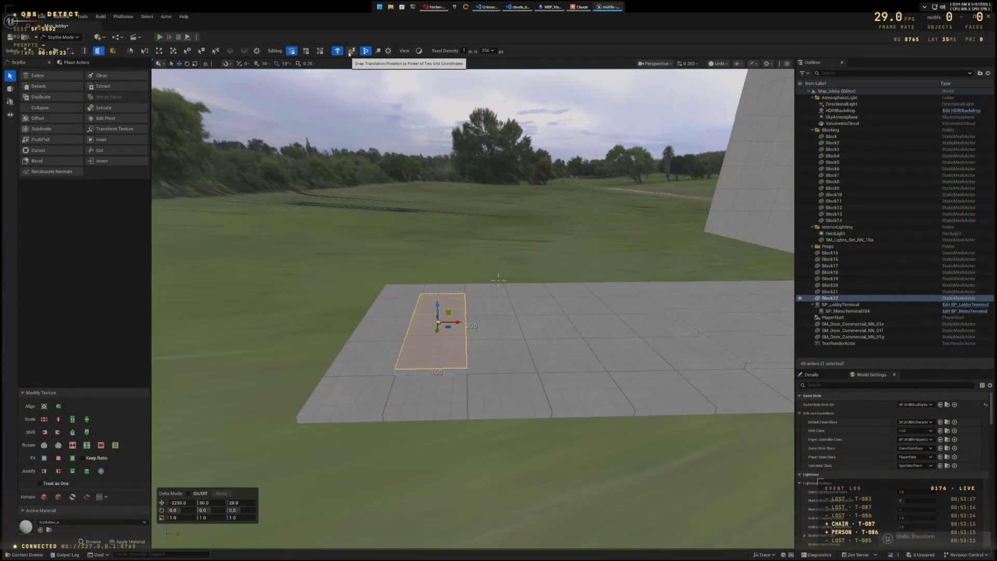
key(Escape)
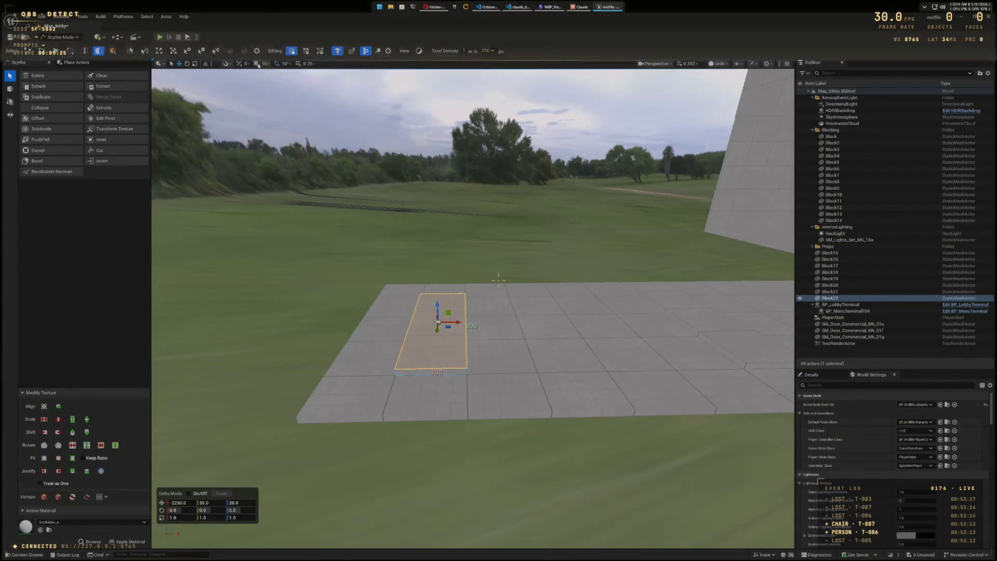
text(70)
key(Return)
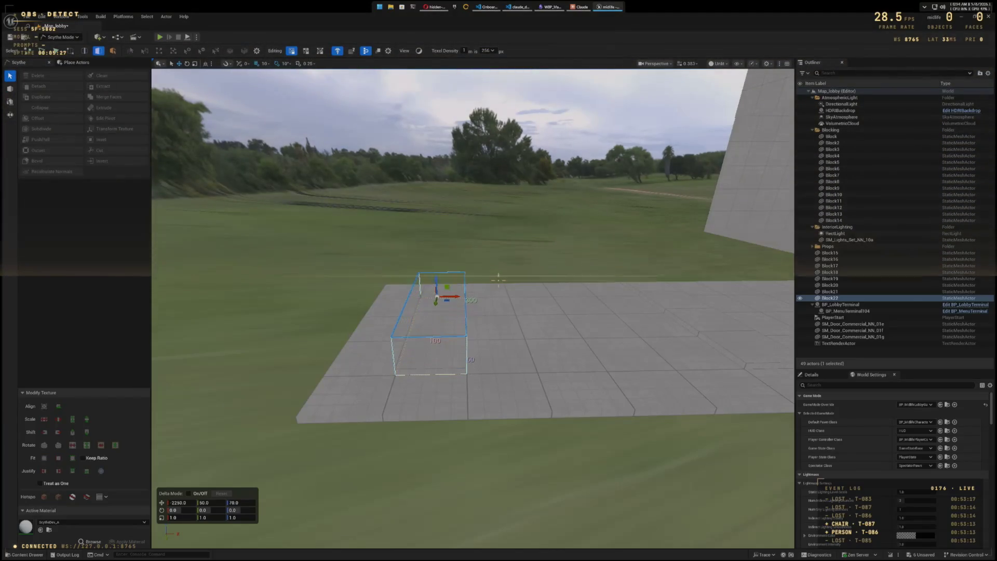
text(100)
key(Return)
click(442, 267)
drag(441, 267, 553, 301)
Raise Block21 and Block22 into taller ledges, adjust Block20's top face, then return to Selection Mode
click(519, 302)
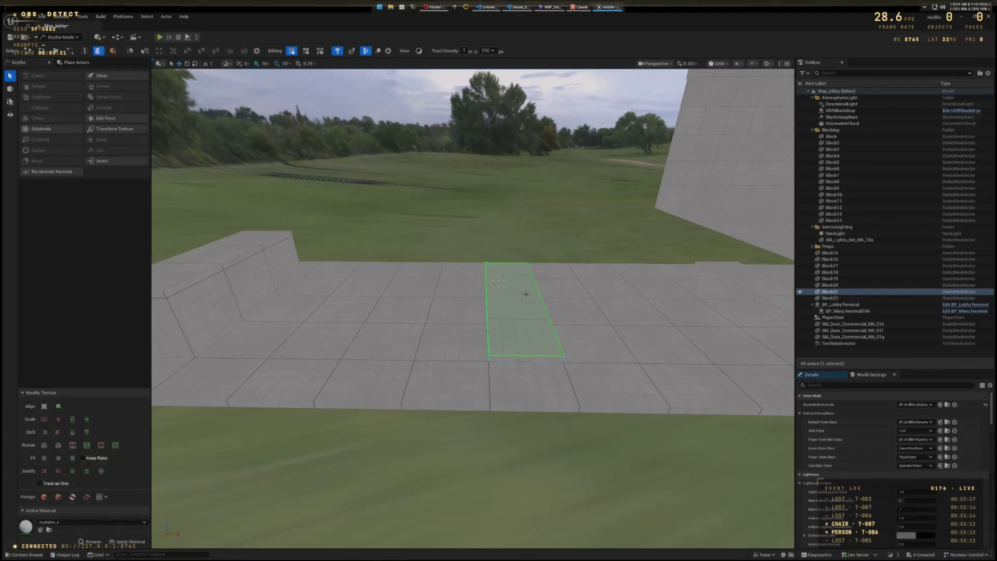
mouse_move(512, 280)
mouse_down()
mouse_move(515, 257)
mouse_move(524, 281)
mouse_move(550, 281)
mouse_move(499, 280)
mouse_move(467, 322)
mouse_move(491, 319)
mouse_move(477, 317)
mouse_move(467, 280)
mouse_up()
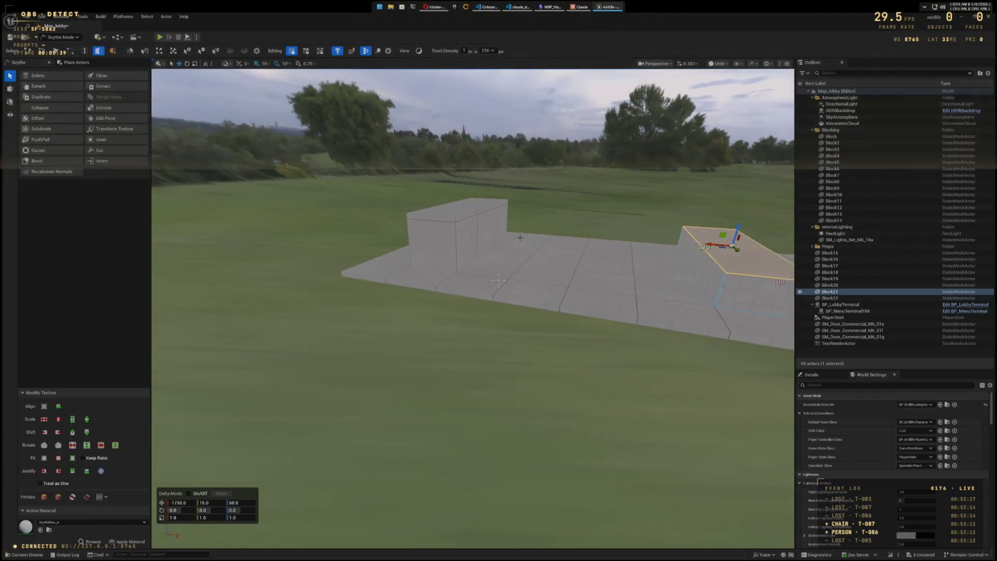
click(459, 207)
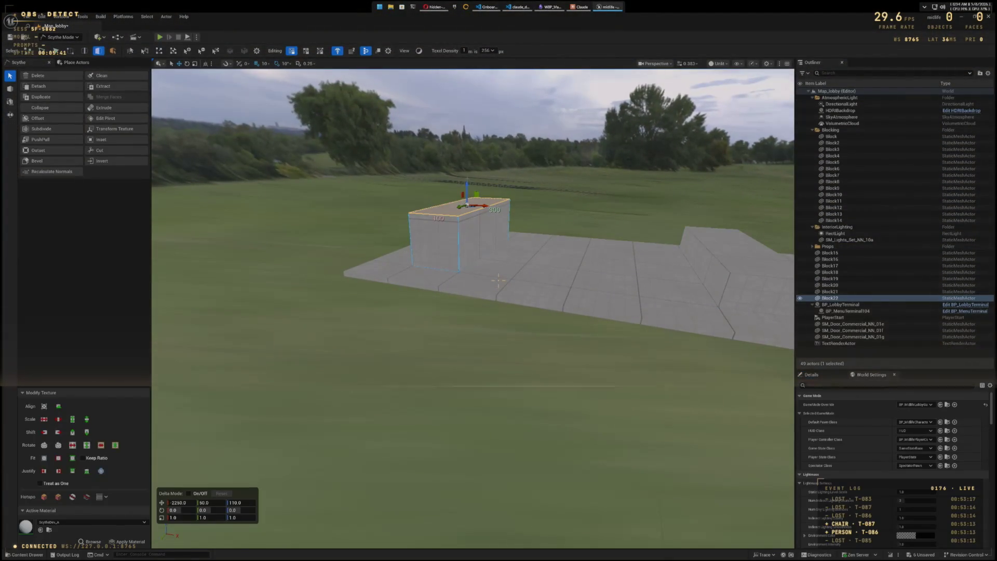
mouse_move(467, 192)
mouse_down()
mouse_move(468, 164)
mouse_move(612, 232)
mouse_move(613, 187)
mouse_move(678, 278)
mouse_up()
click(612, 232)
click(612, 233)
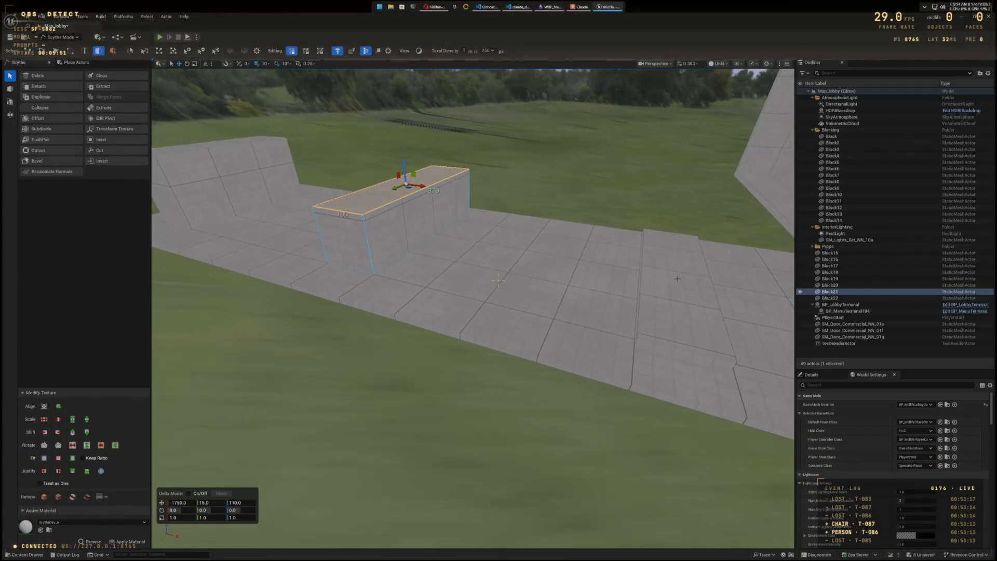
click(678, 270)
click(683, 274)
key(Escape)
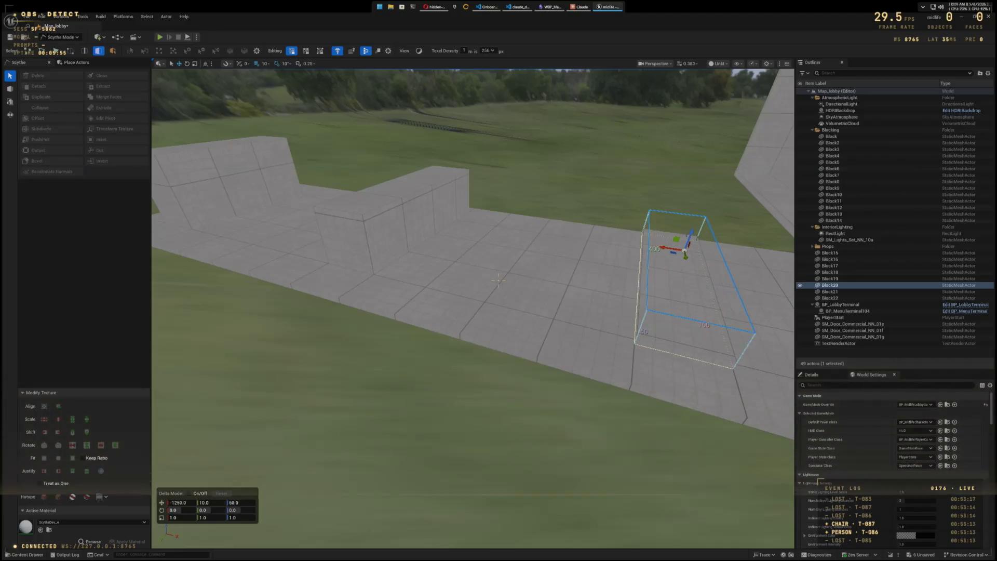
click(686, 230)
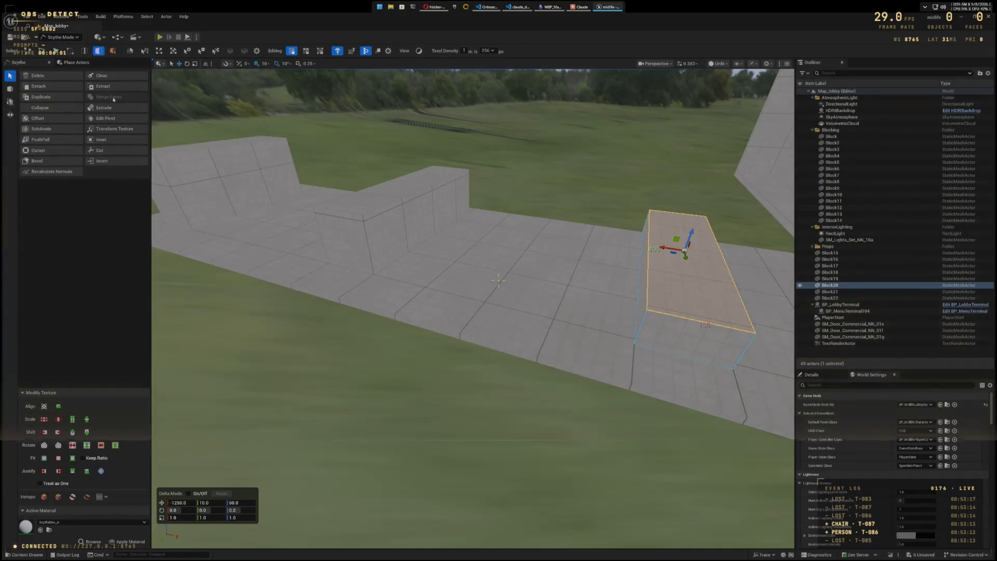
key(shift+1)
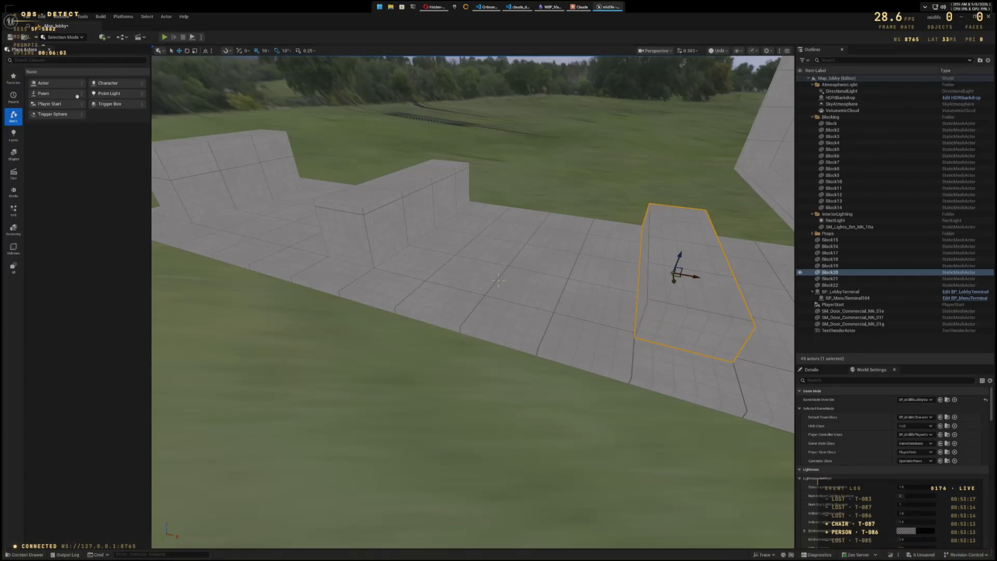
Start a Play In Editor session of the lobby from the toolbar Play button
click(165, 37)
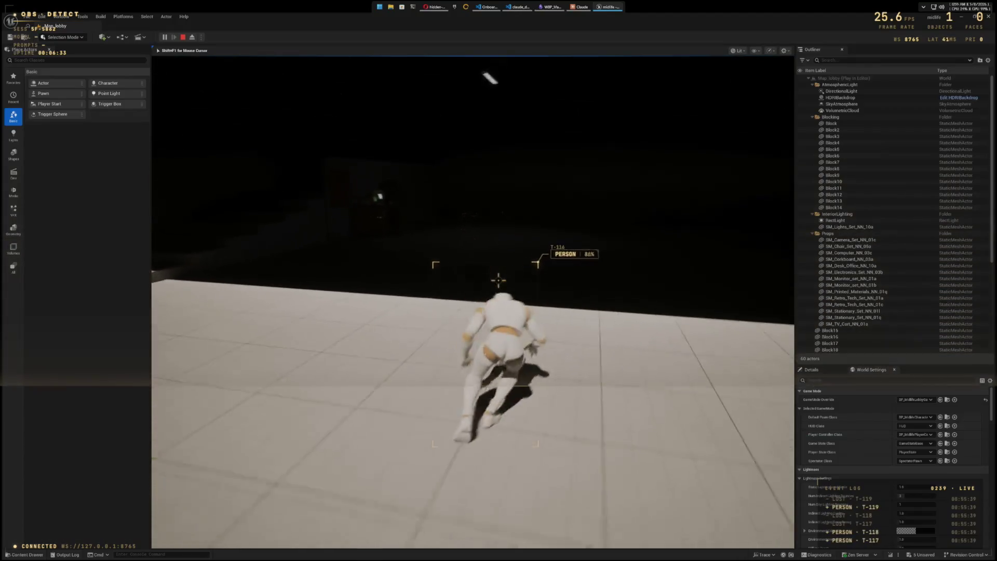
Stop the play session and switch to the Game Animation Sample Read Me in the browser
key(Escape)
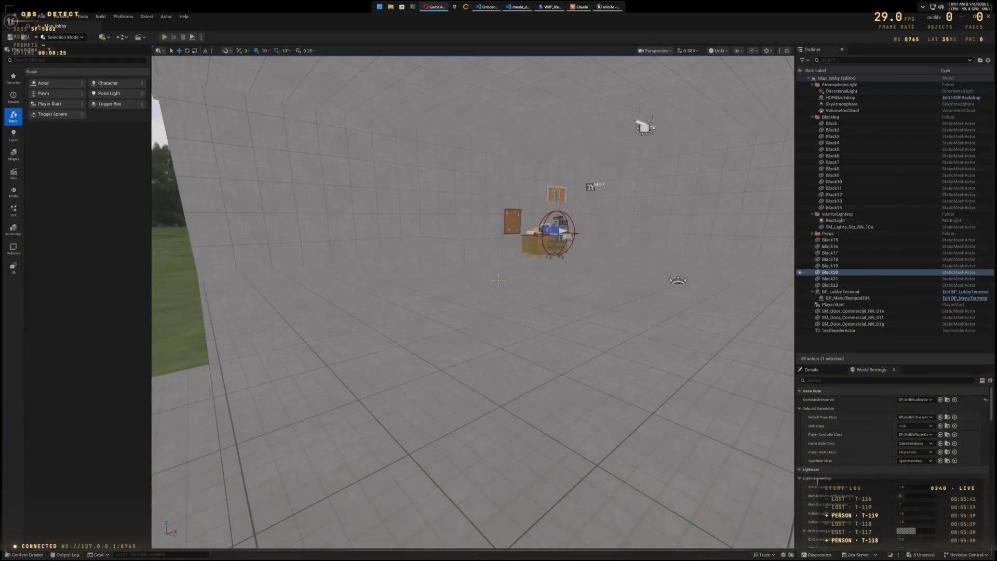
key(alt+Tab)
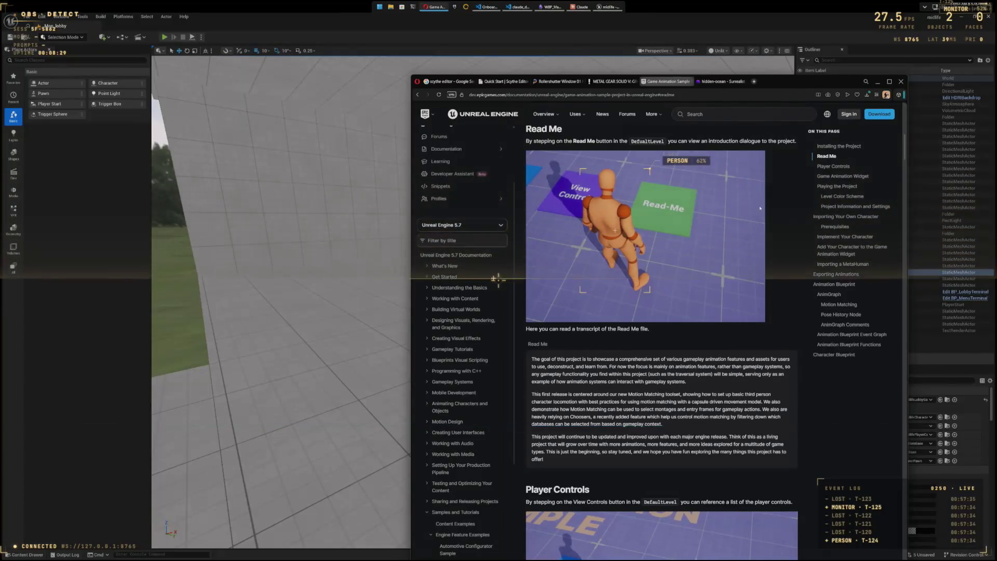
scroll(676, 203, up, 2)
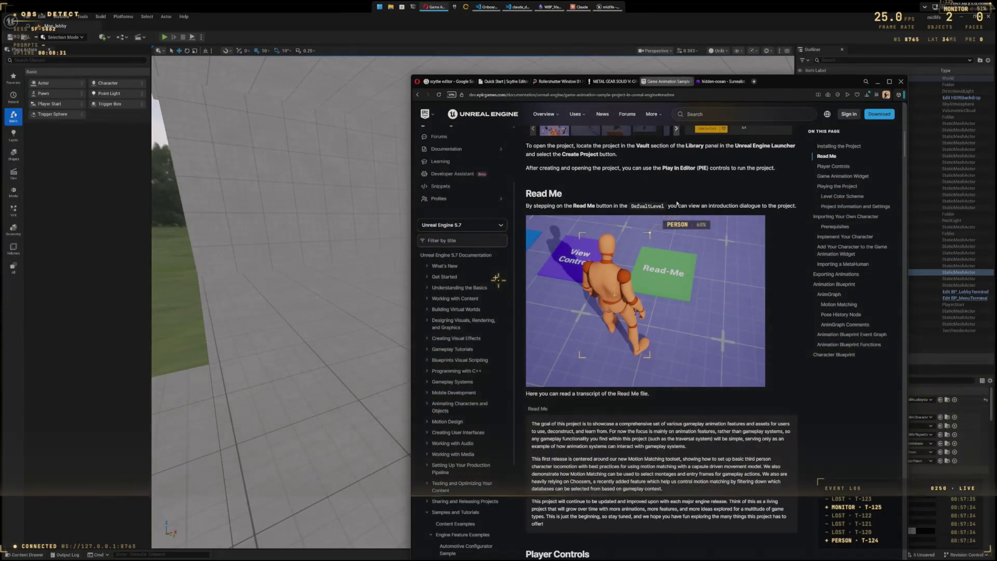
key(ctrl+plus)
key(ctrl+plus)
key(ctrl+plus)
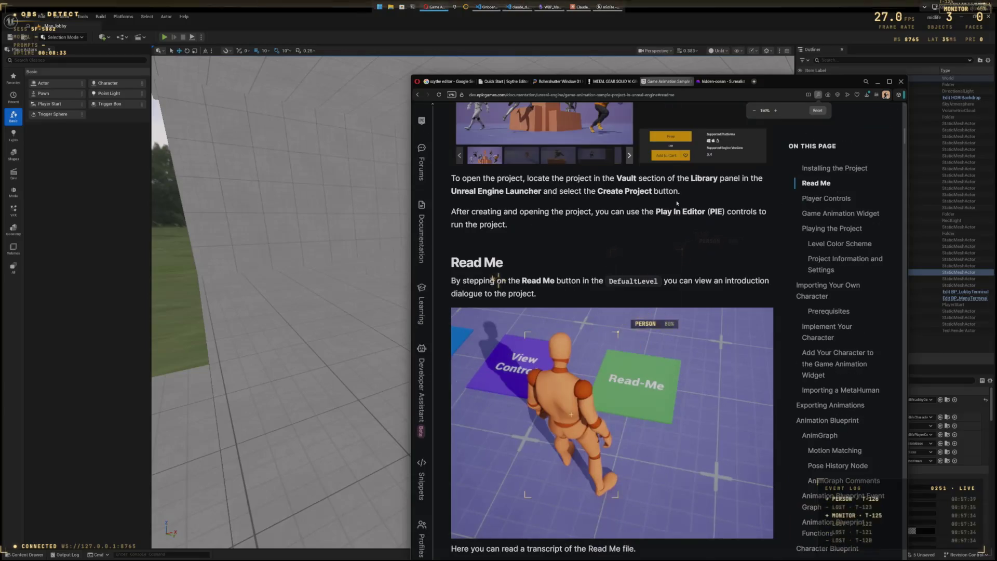
drag(608, 281, 658, 282)
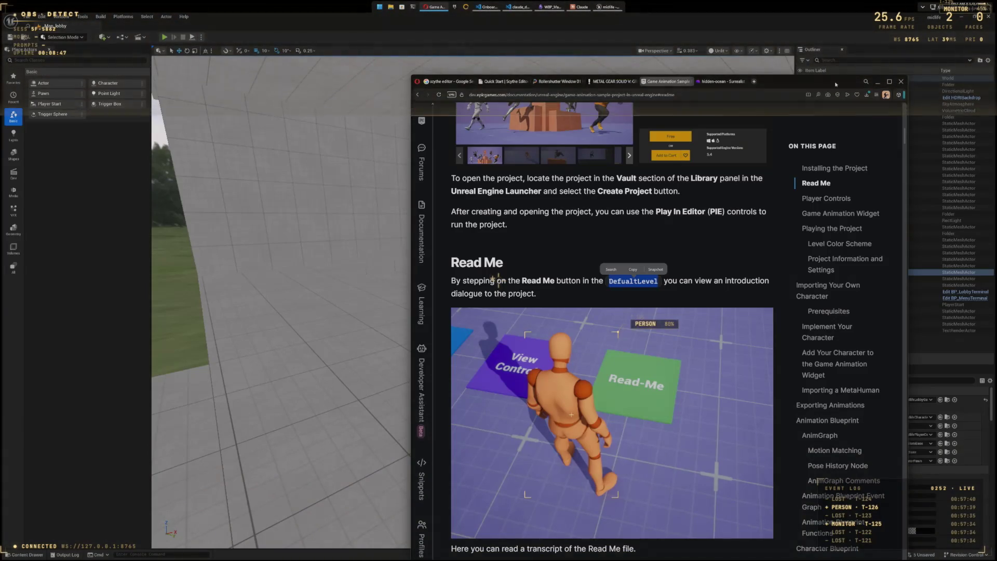
key(ctrl+minus)
key(ctrl+minus)
key(ctrl+minus)
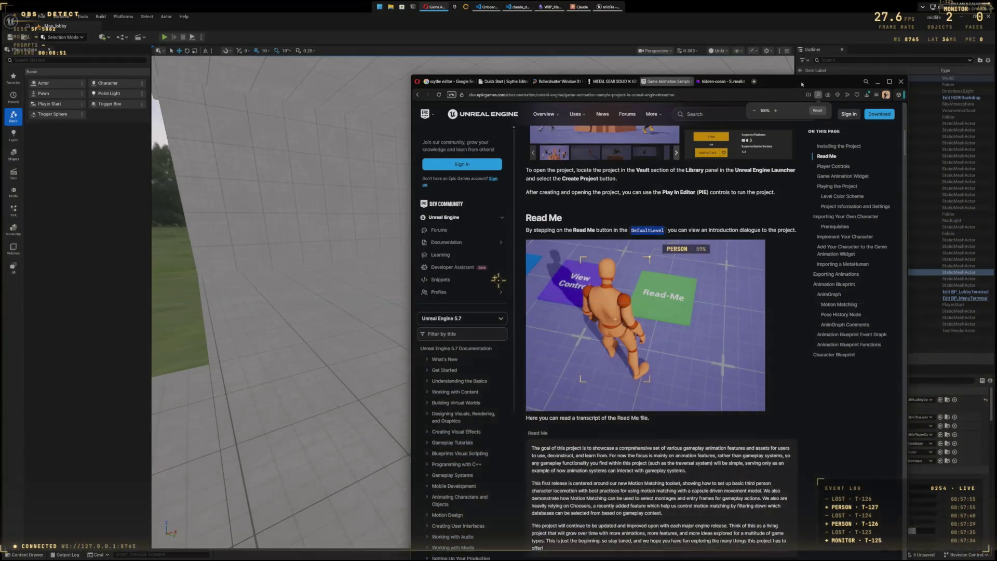
key(alt+Tab)
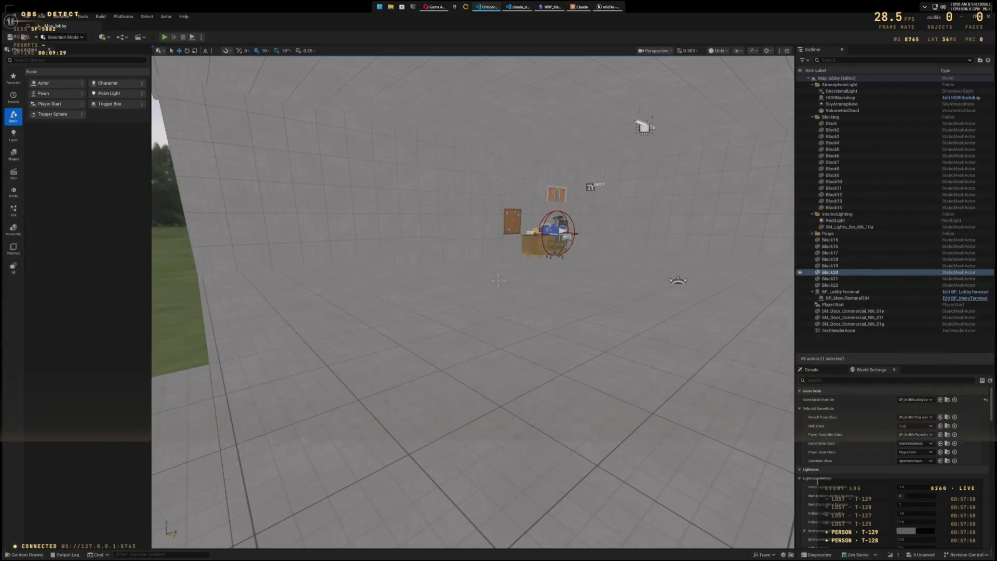
Reopen BP_MidlifeCharacter, look over its disabled event nodes, then close its Blueprint editor with Ctrl+W
drag(464, 209, 465, 208)
key(ctrl+space)
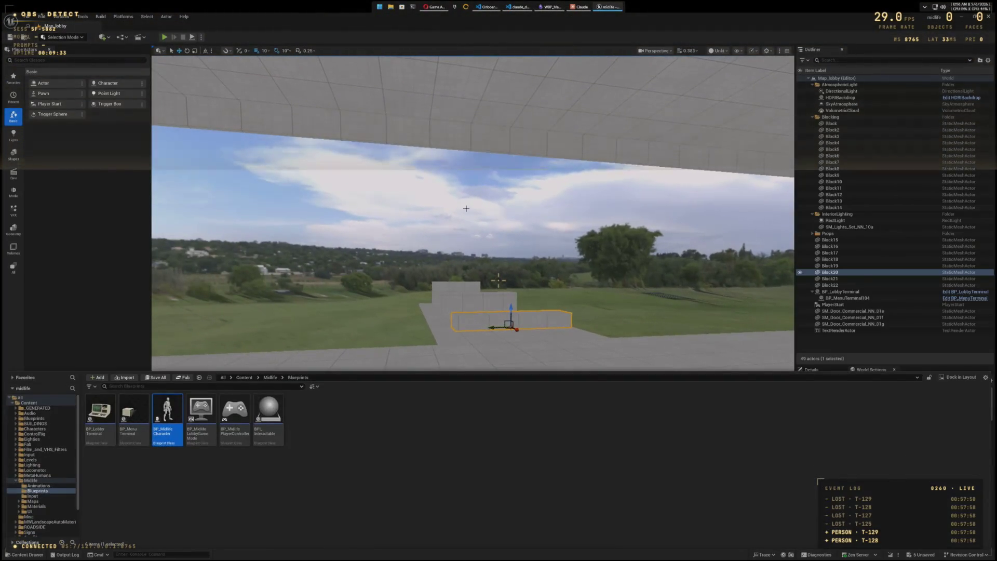
double_click(167, 407)
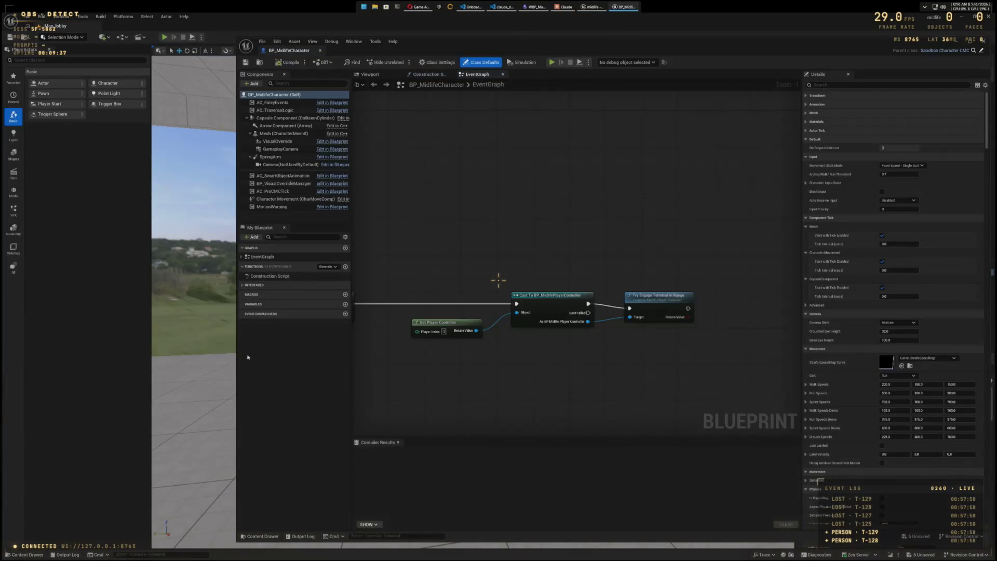
mouse_move(386, 310)
mouse_down()
mouse_move(485, 367)
mouse_move(609, 367)
mouse_move(578, 436)
mouse_move(576, 369)
mouse_up()
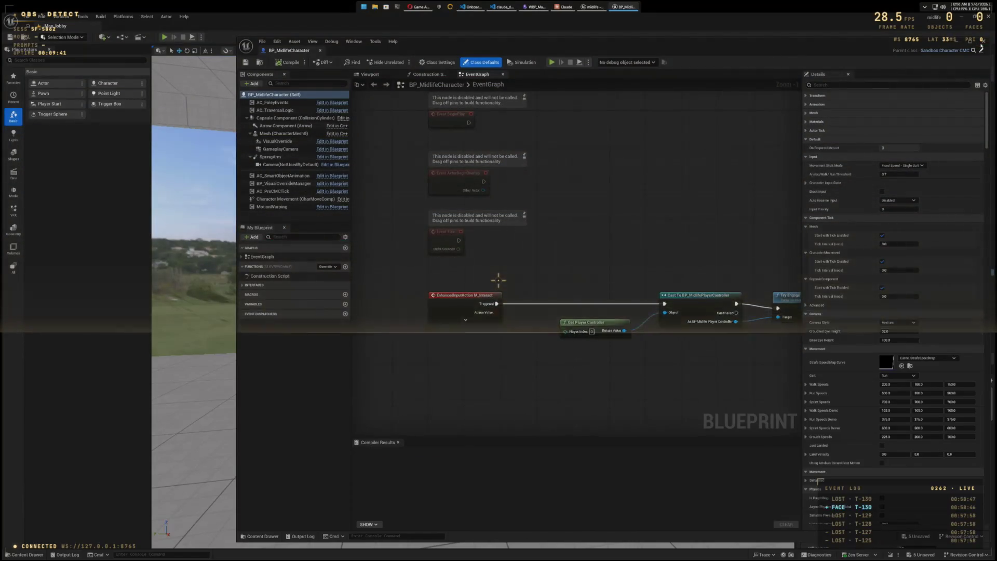
key(ctrl+w)
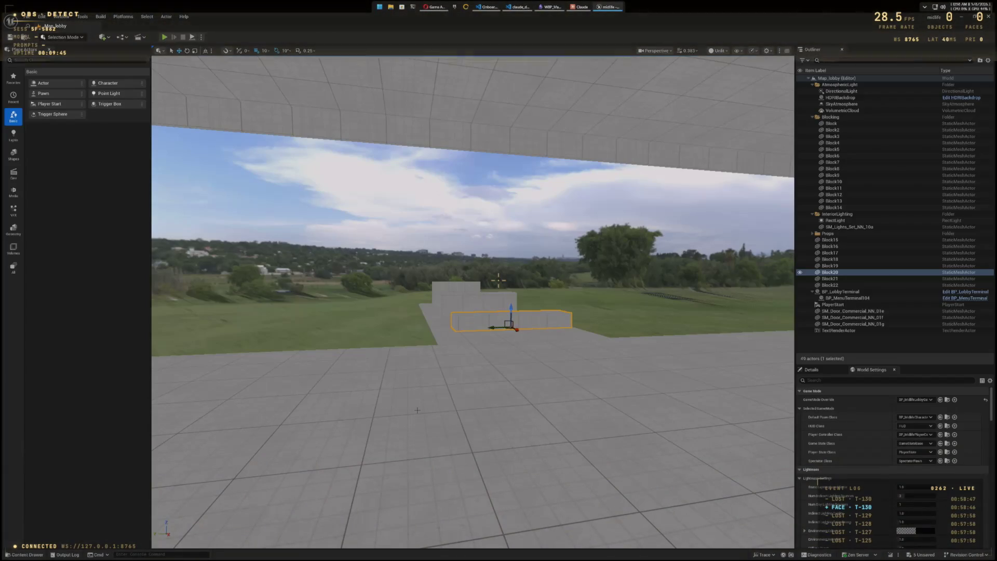
Open SandboxCharacter_CMC from Content/Blueprints in the Content Drawer
key(ctrl+space)
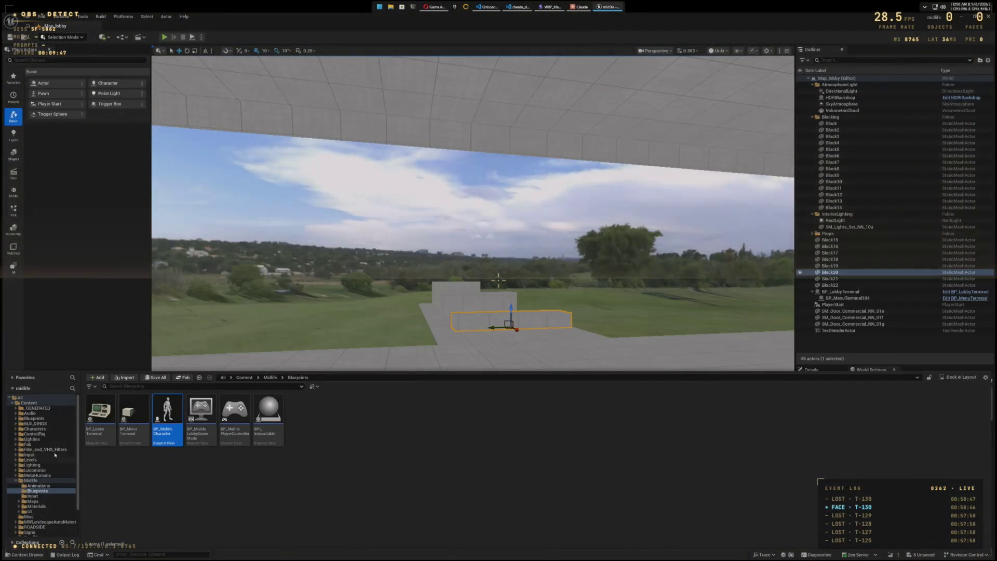
click(34, 418)
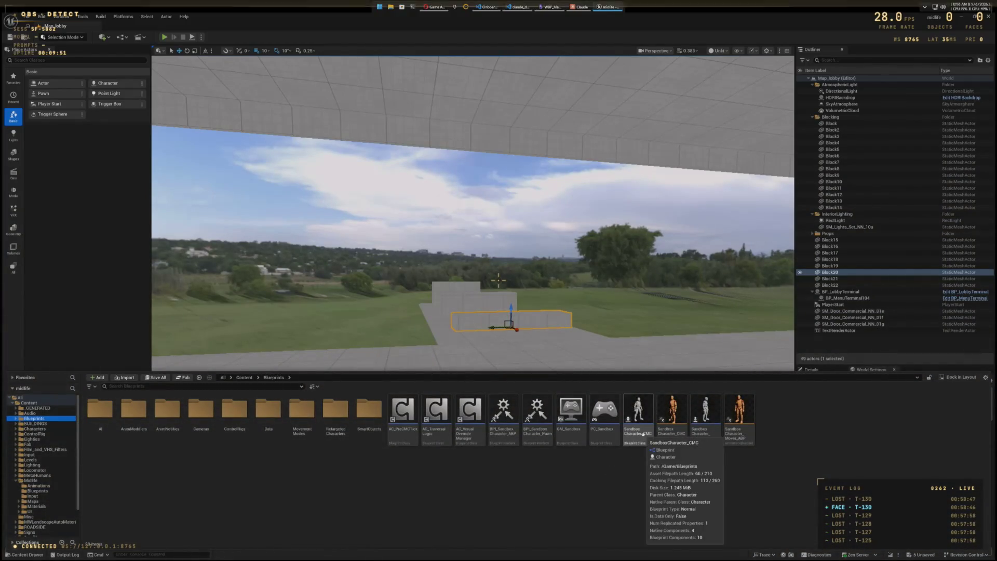
mouse_move(641, 445)
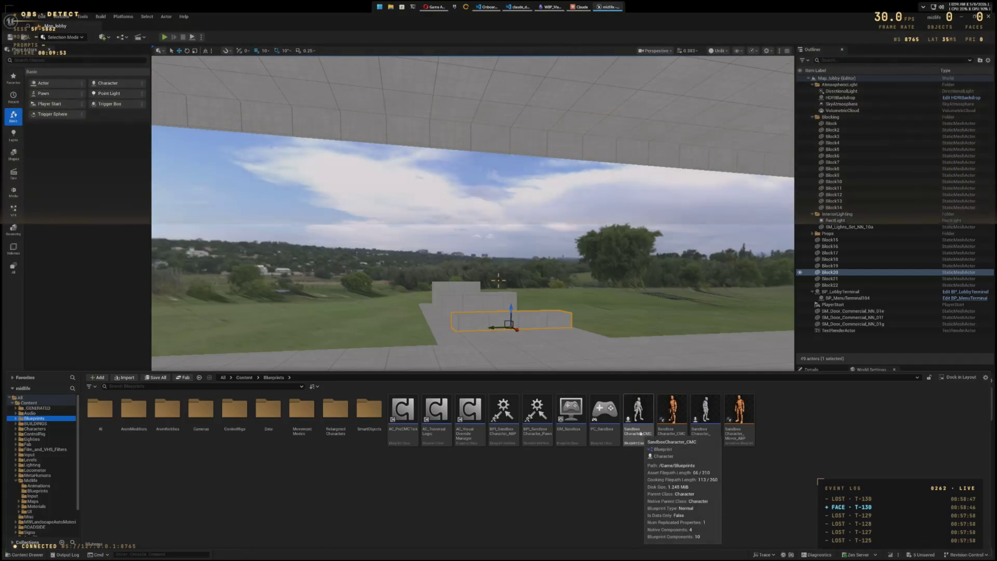
double_click(639, 430)
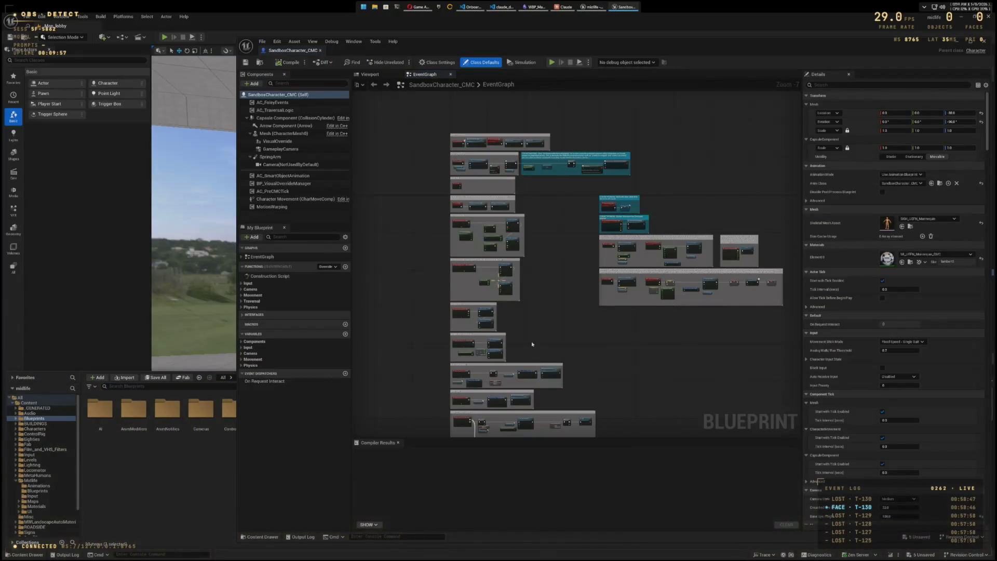
Bring the Walk, Sprint and Jump/Traversal input sections into view and select the Walk Input (toggle) comment
scroll(532, 346, up, 4)
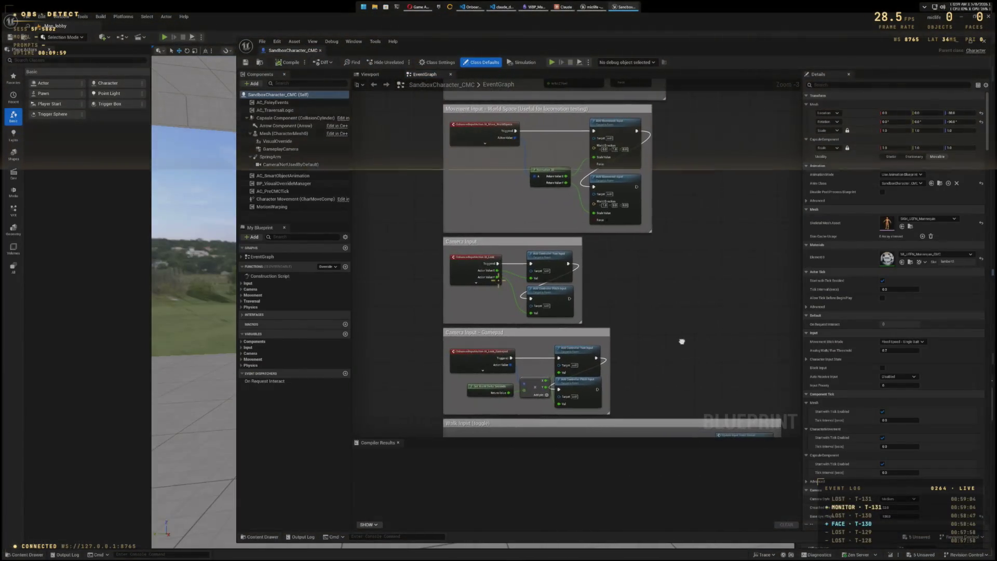
scroll(682, 341, up, 2)
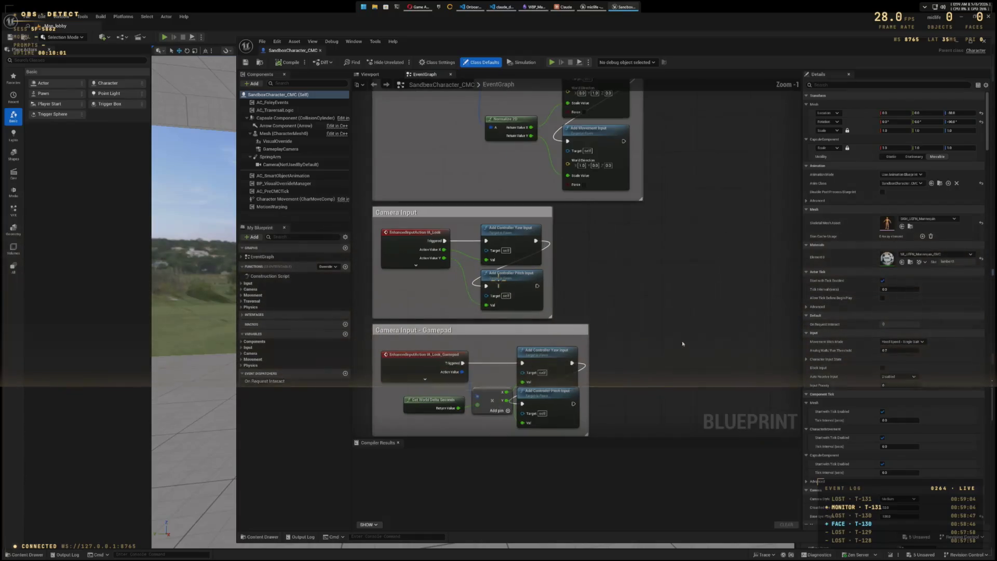
mouse_move(661, 357)
mouse_down()
mouse_move(712, 314)
mouse_move(703, 256)
mouse_up()
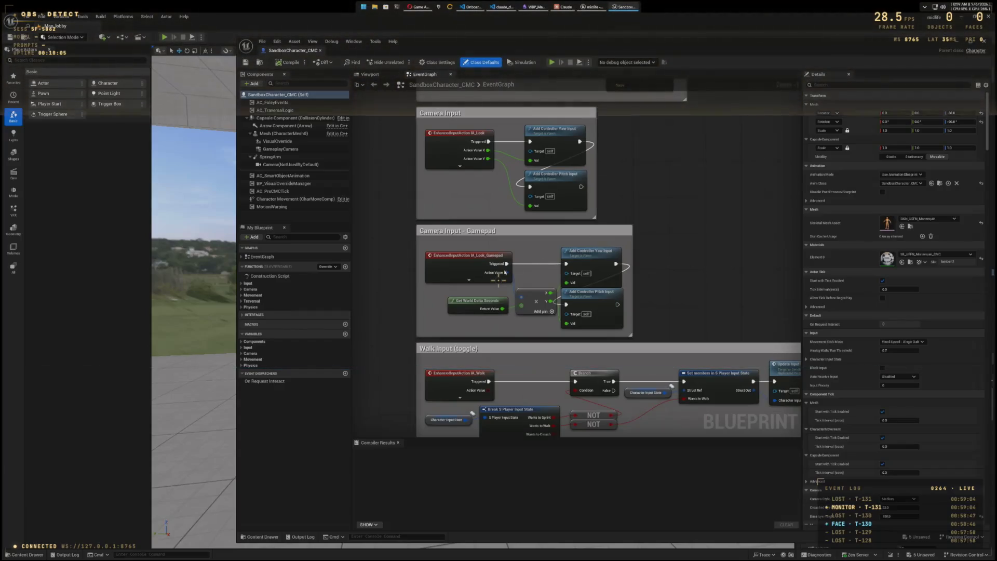
drag(690, 304, 680, 172)
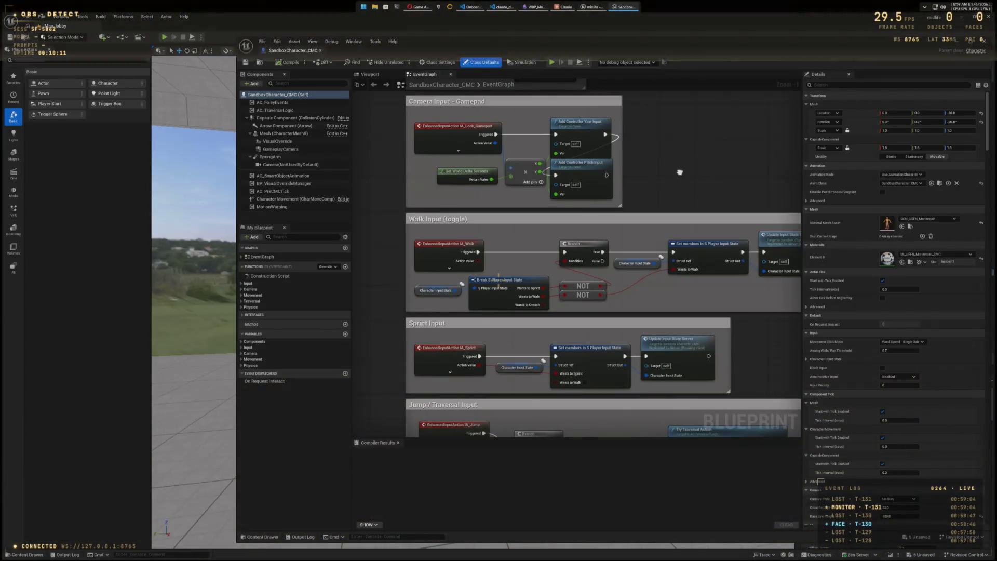
mouse_move(679, 172)
mouse_down()
mouse_move(585, 166)
mouse_move(649, 163)
mouse_up()
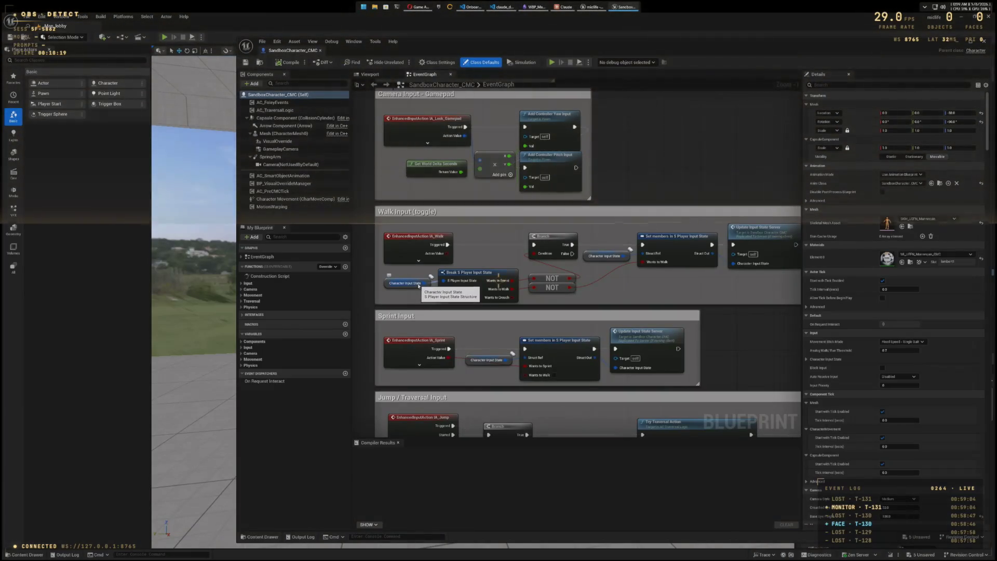
scroll(738, 344, down, 2)
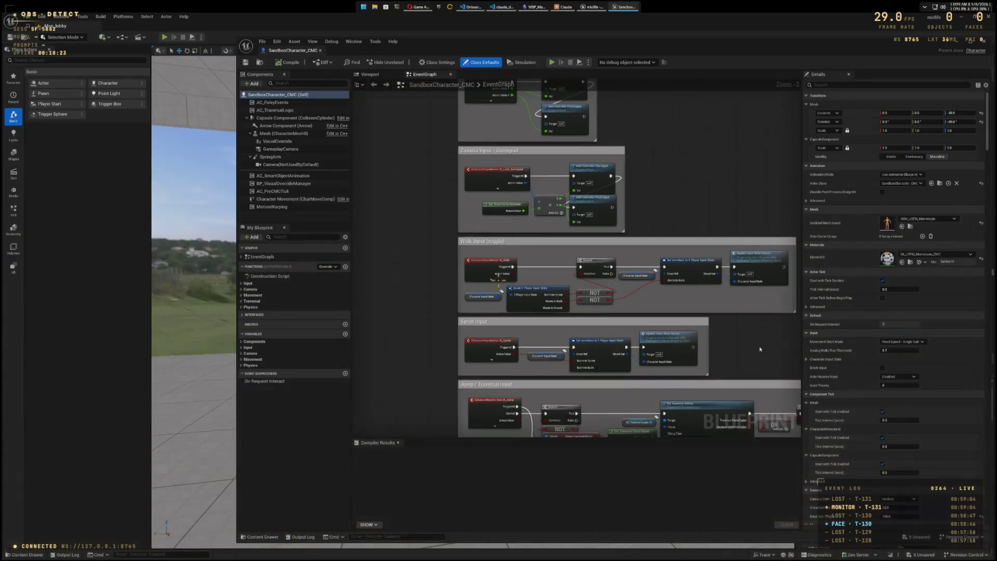
drag(758, 348, 731, 319)
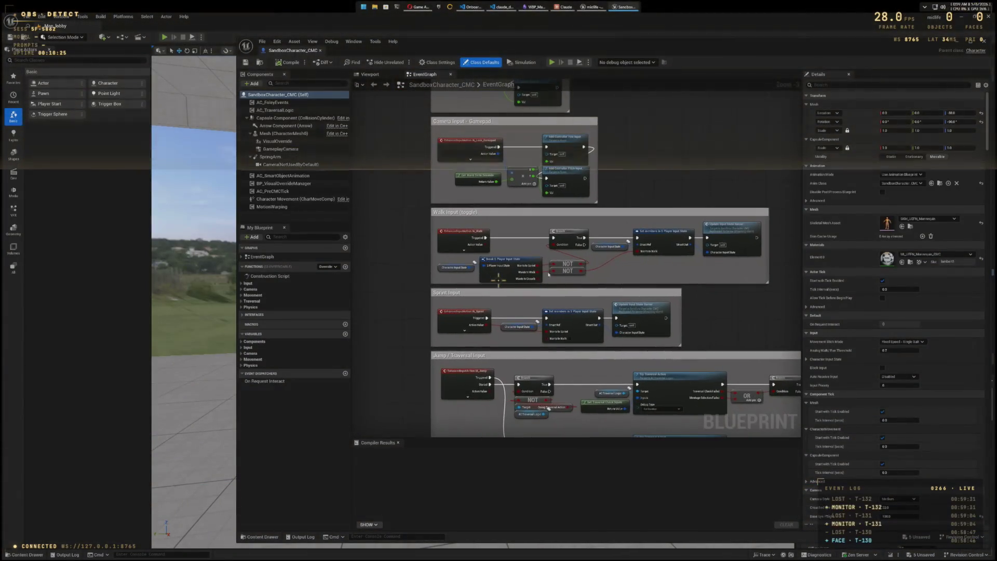
click(485, 217)
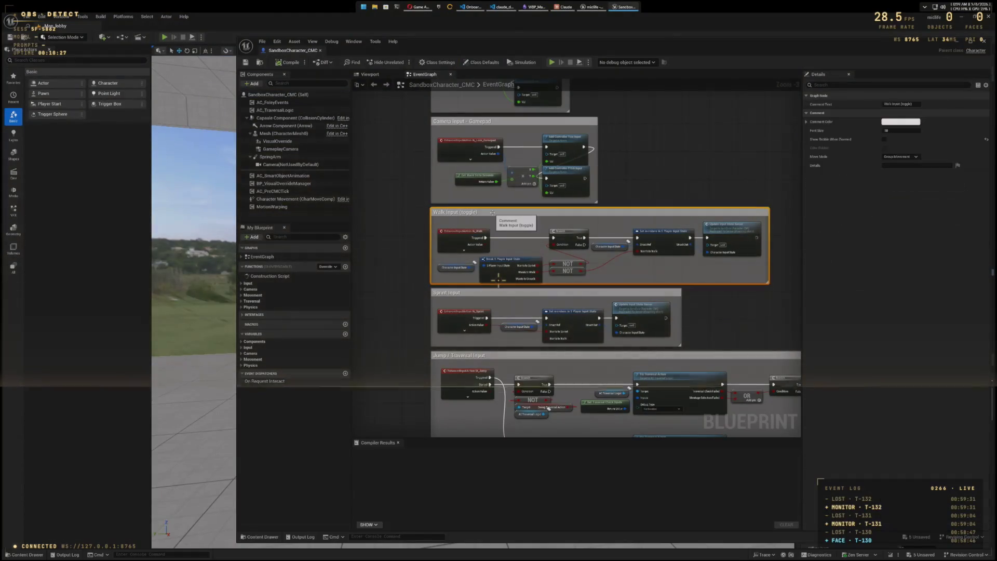
right_click(496, 212)
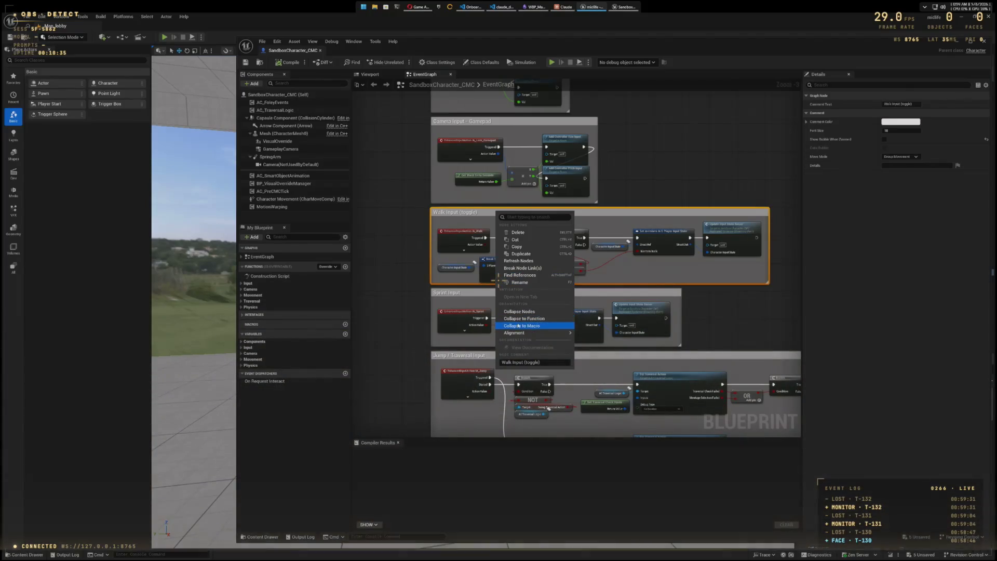
click(398, 238)
click(473, 233)
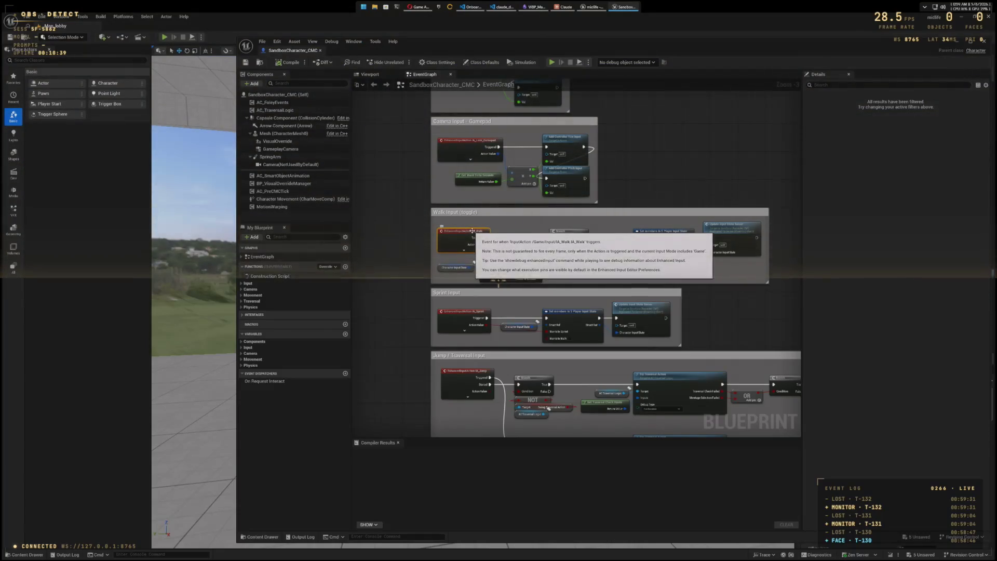
right_click(472, 231)
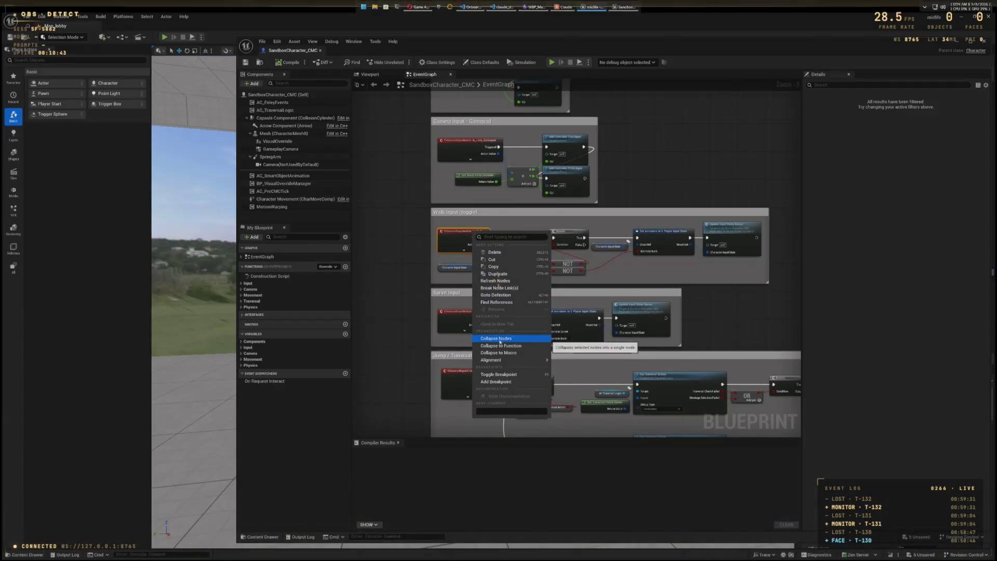
mouse_move(501, 360)
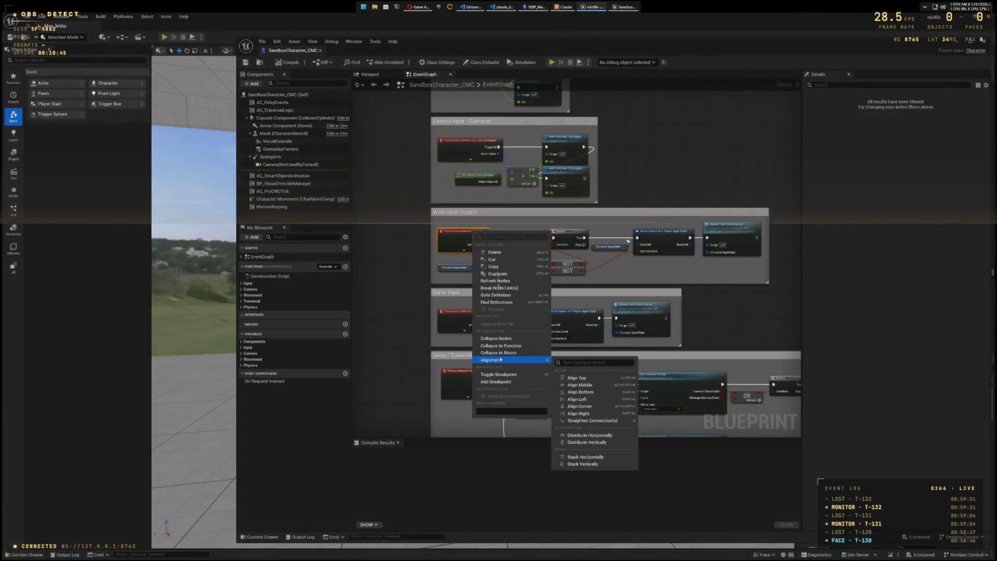
click(414, 256)
scroll(414, 308, up, 1)
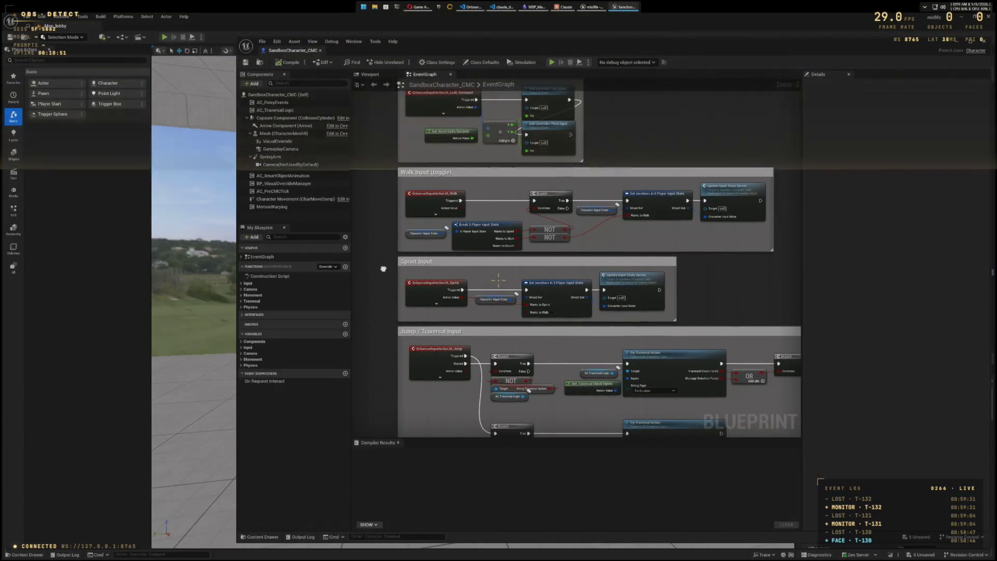
drag(383, 268, 370, 326)
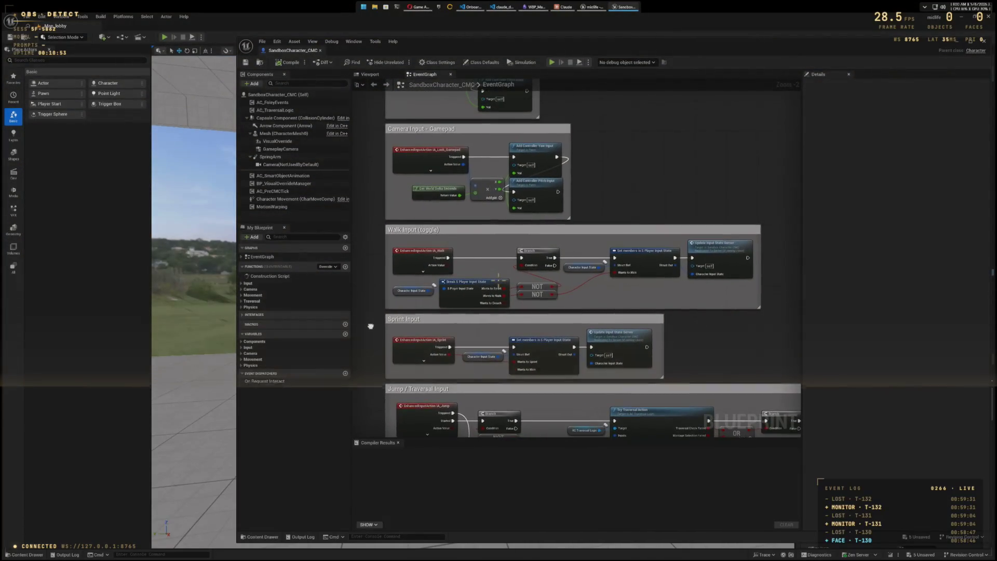
right_click(425, 255)
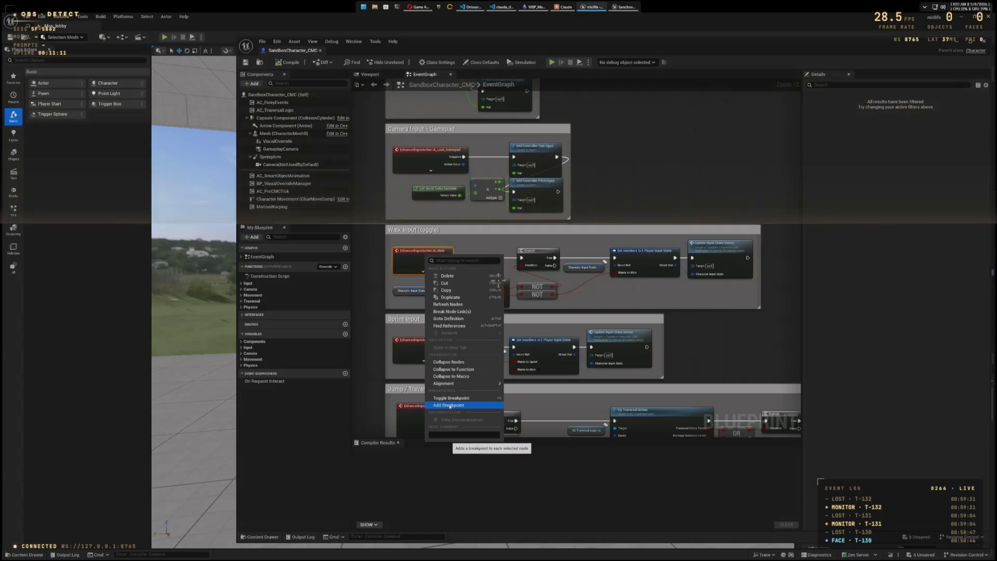
mouse_move(456, 384)
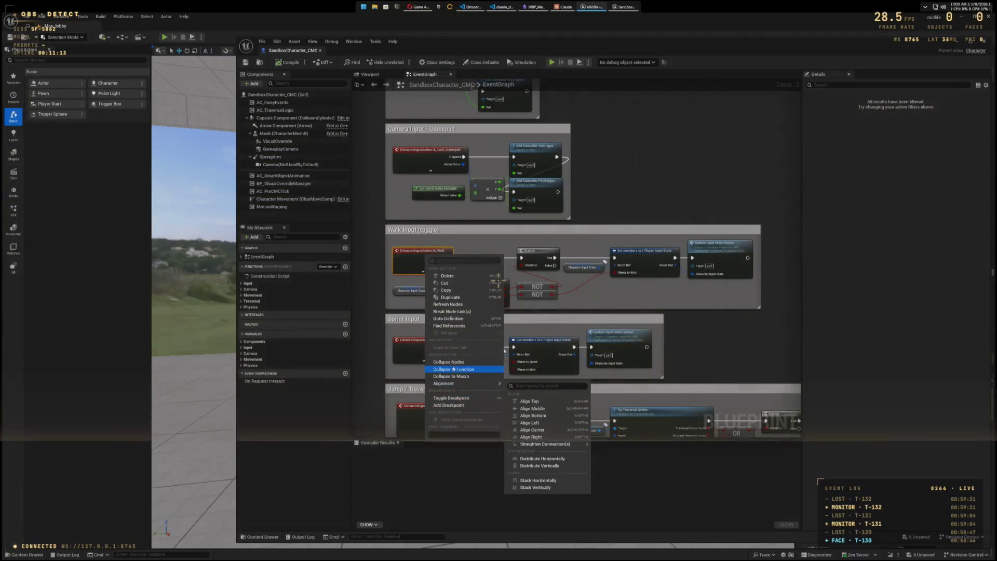
click(446, 303)
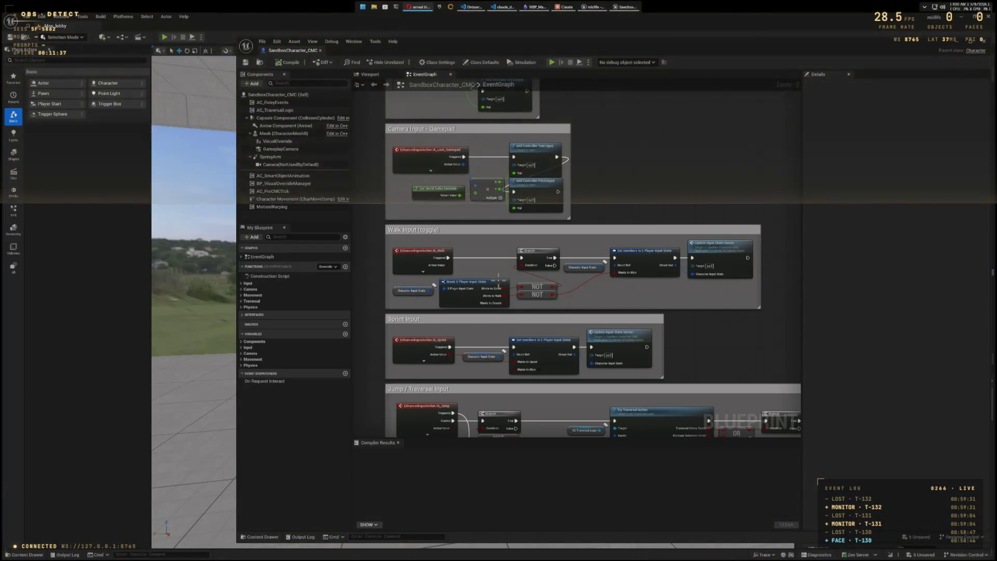
Enable Allow Explicit Impure Node Disabling in Editor Preferences, then select the IA_Walk node
click(41, 17)
click(66, 115)
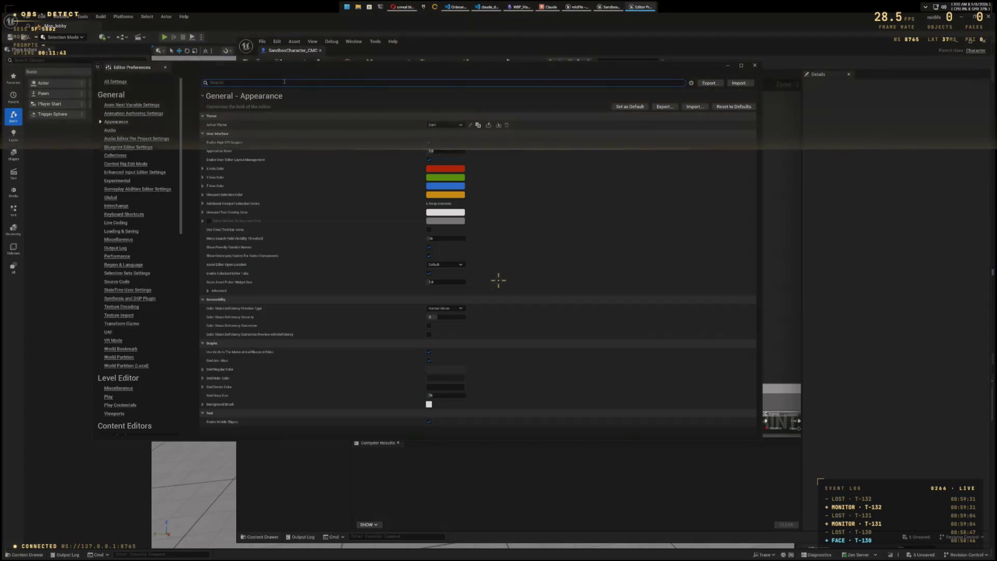
text(a)
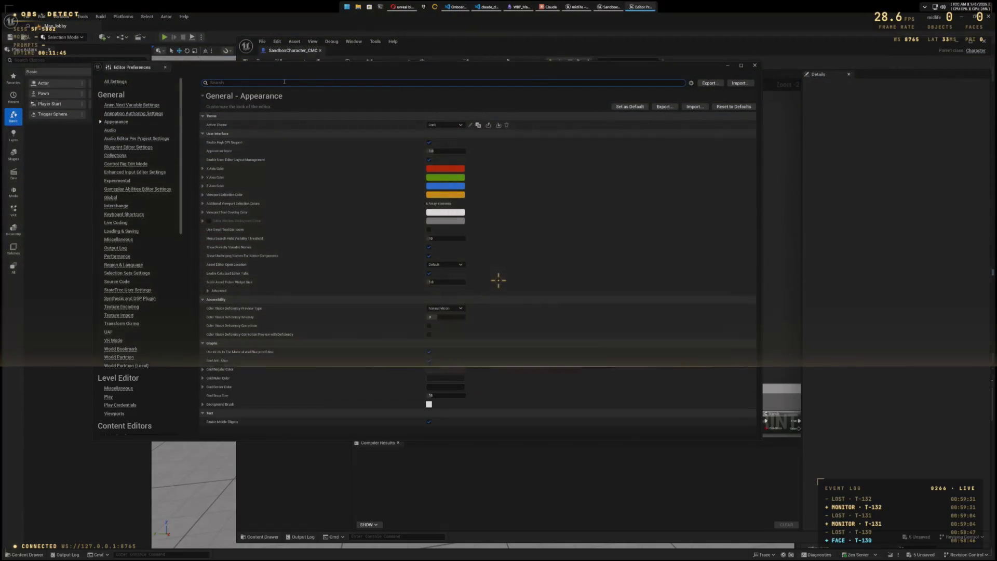
text(llow ew)
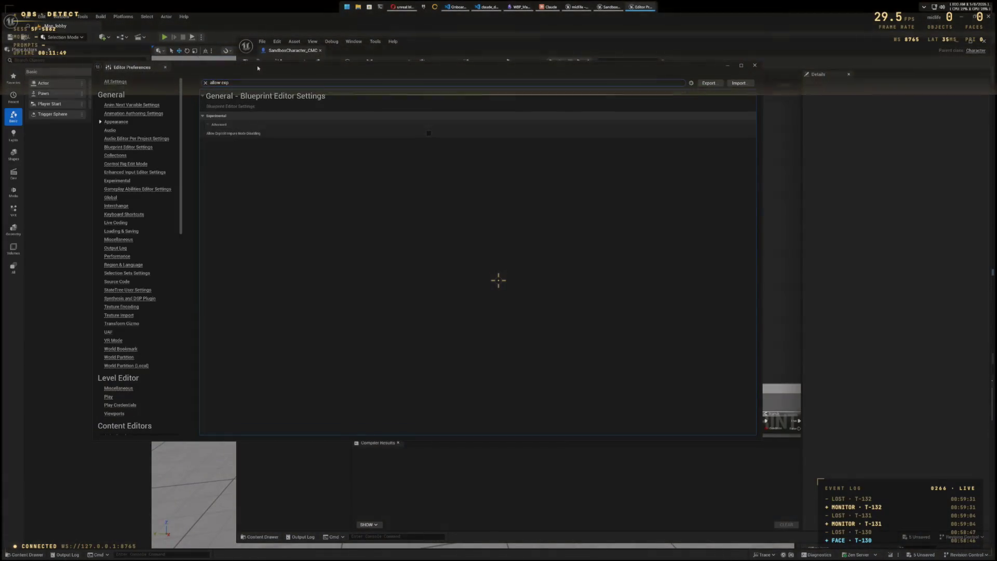
click(429, 132)
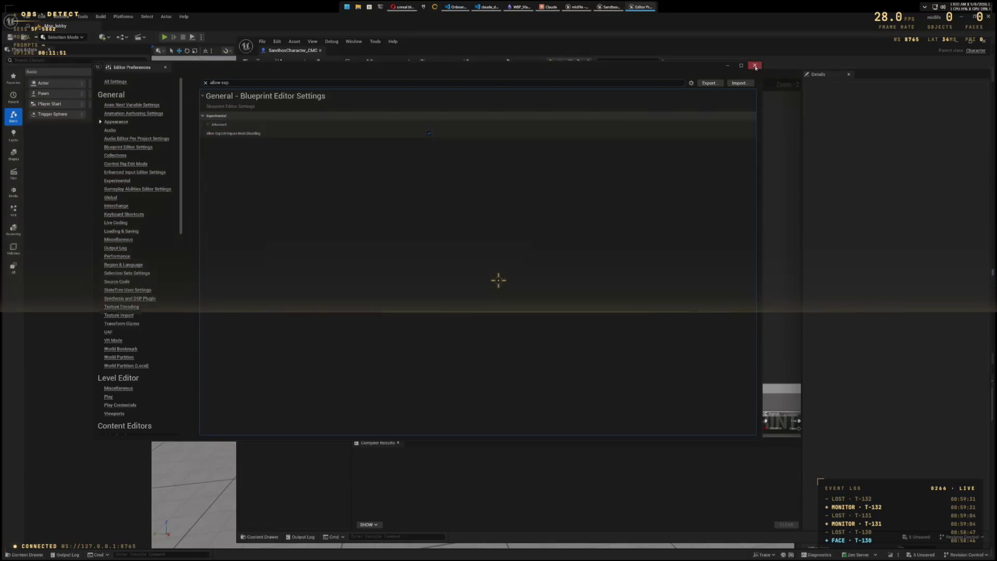
click(754, 65)
click(421, 253)
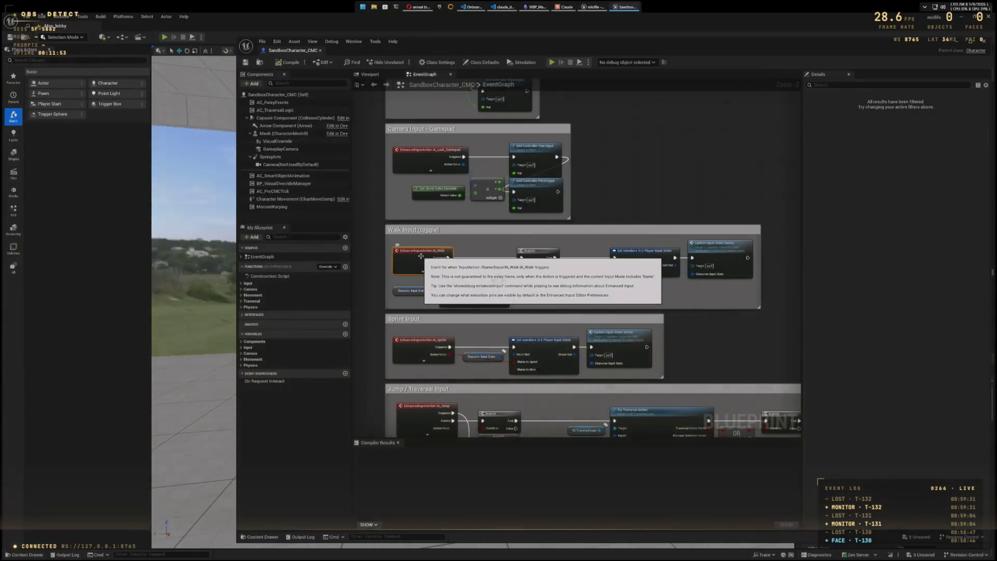
Disable the IA_Walk input node and compile the blueprint
right_click(421, 254)
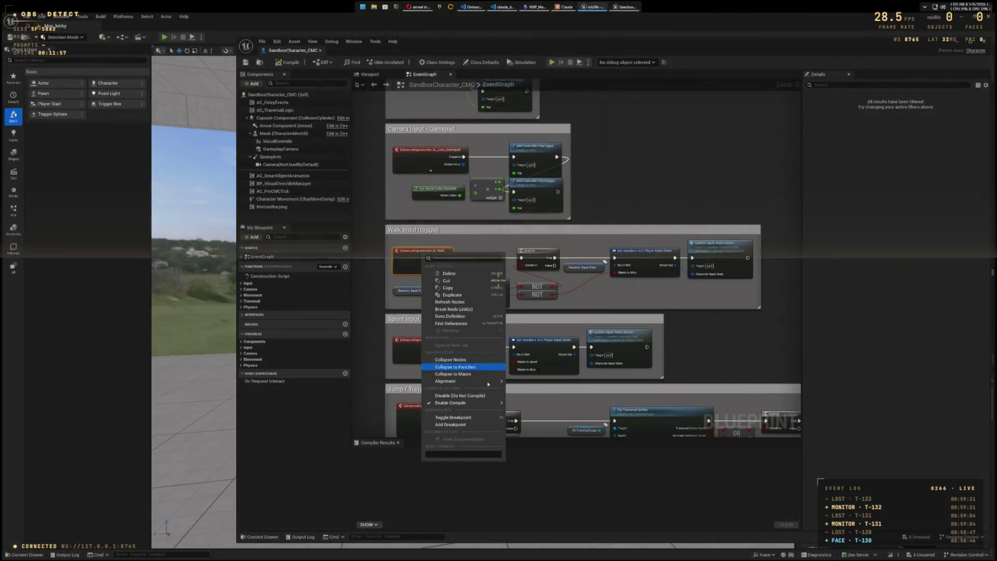
click(479, 396)
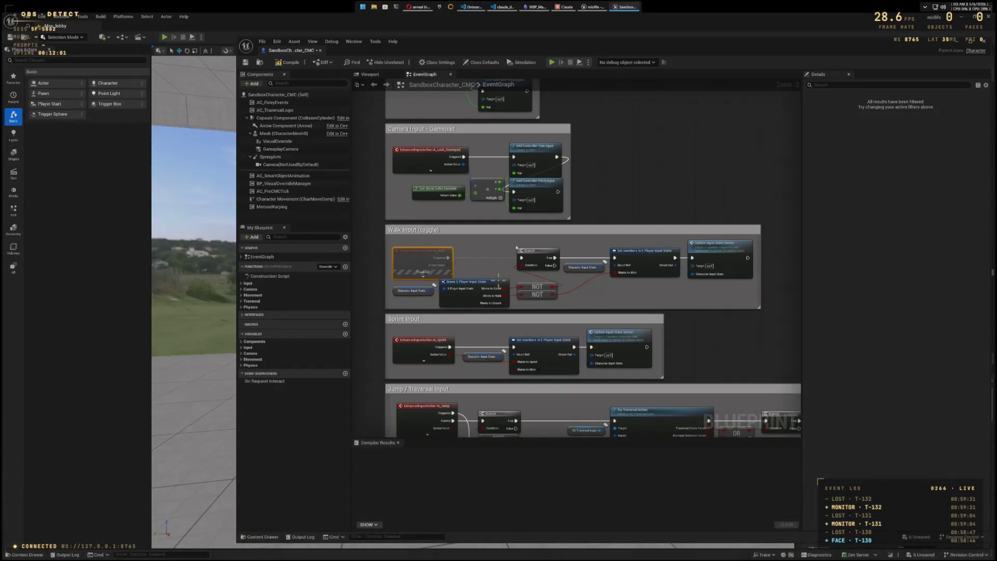
click(288, 63)
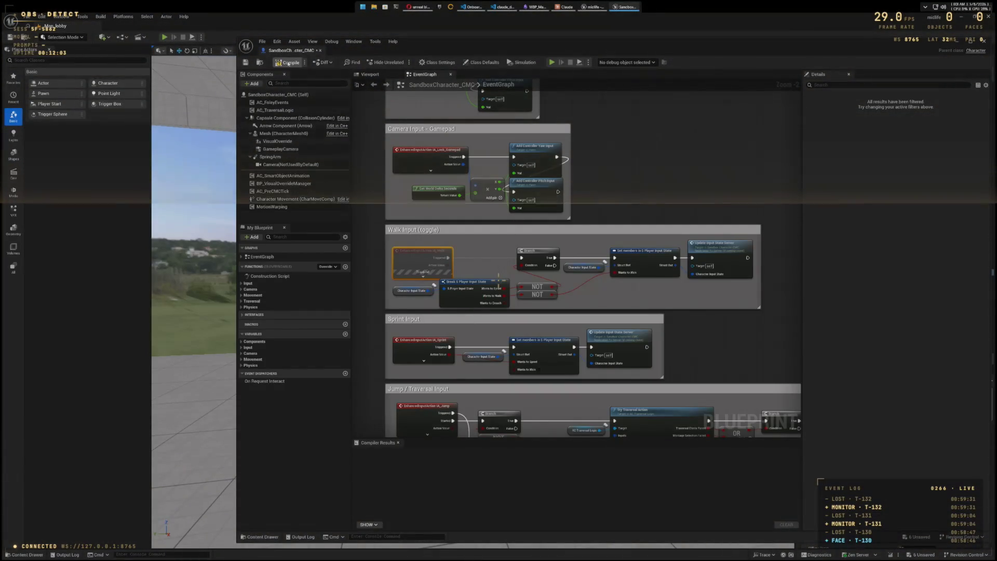
Find the Strafe Input section and disable the IA_Strafe event node
drag(373, 311, 389, 142)
drag(382, 236, 374, 204)
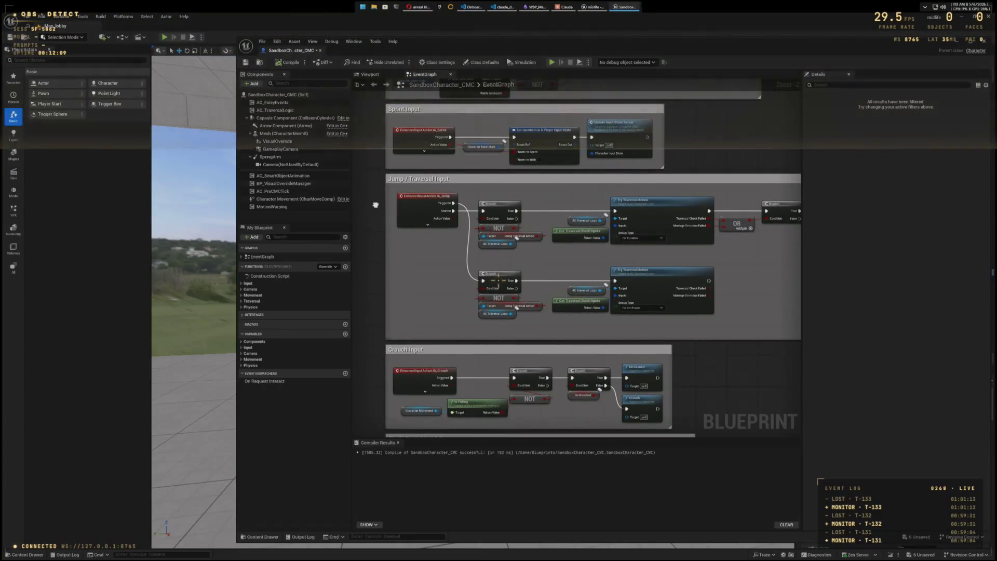
drag(375, 205, 373, 201)
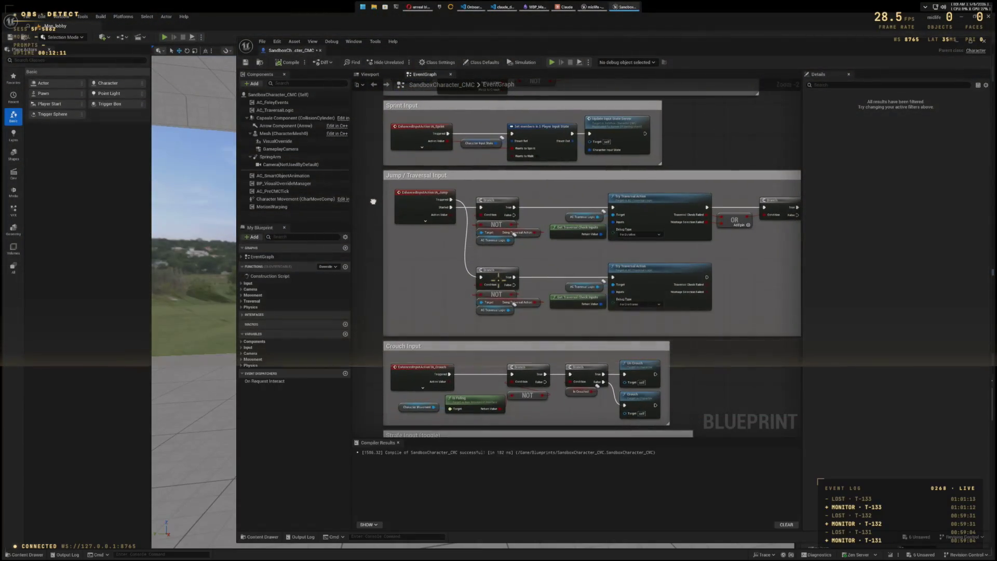
drag(745, 372, 666, 393)
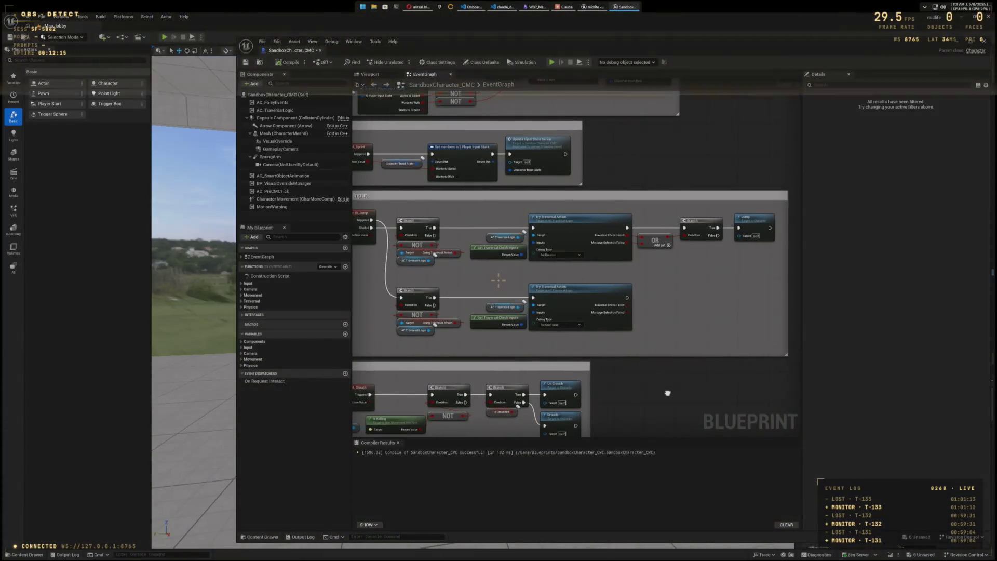
drag(667, 393, 743, 293)
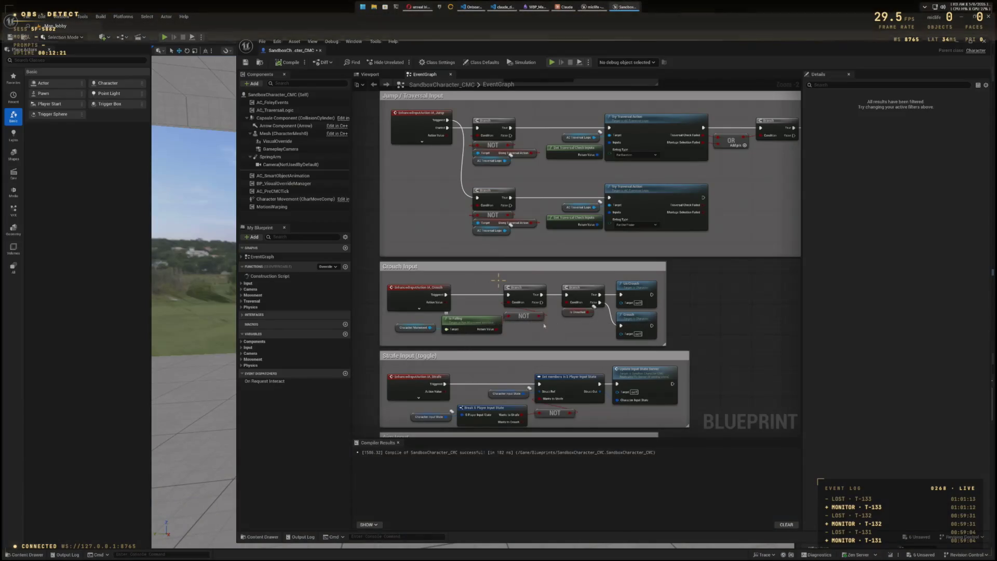
drag(734, 344, 730, 221)
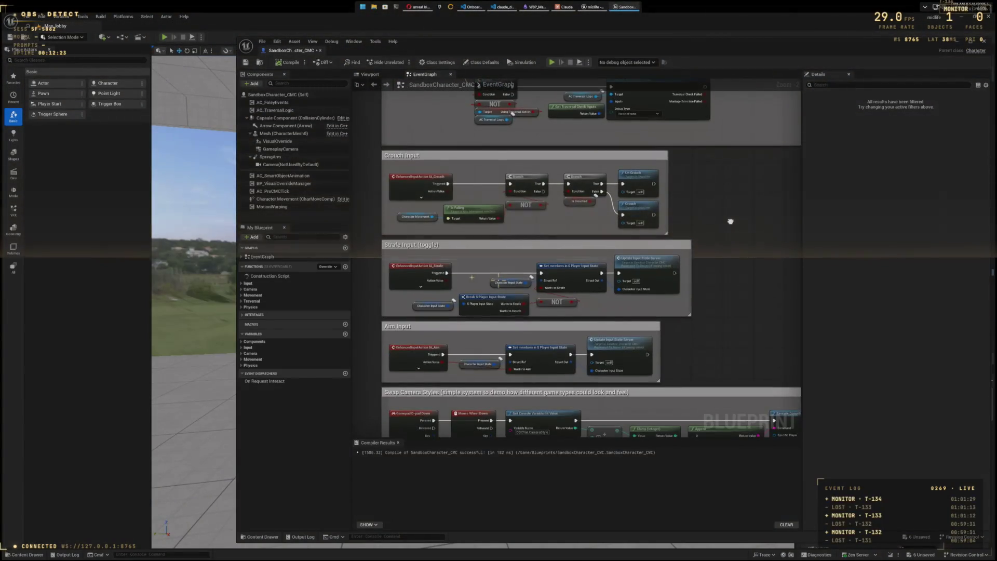
drag(718, 301, 723, 278)
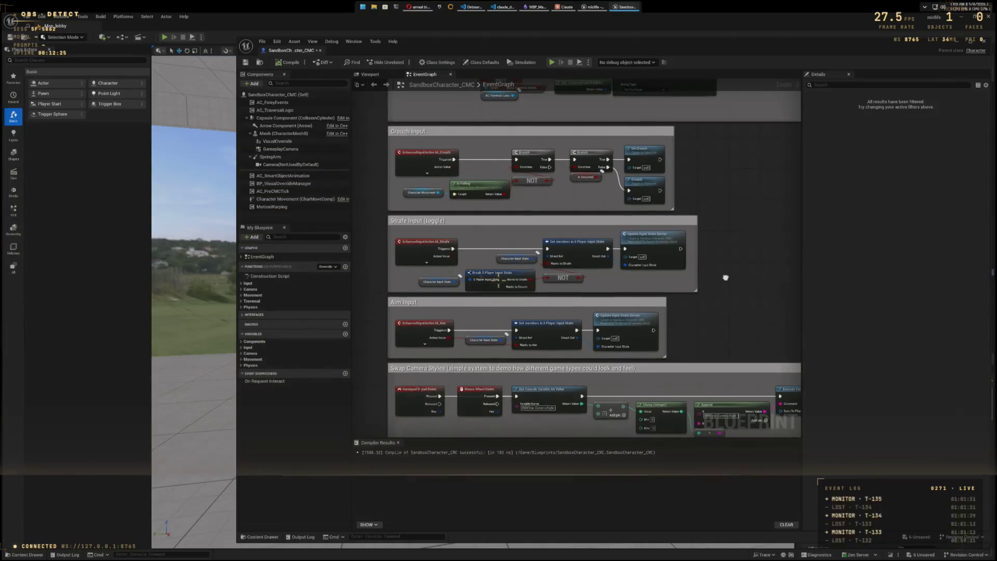
mouse_move(375, 319)
mouse_down()
mouse_move(386, 263)
mouse_move(382, 292)
mouse_up()
right_click(430, 218)
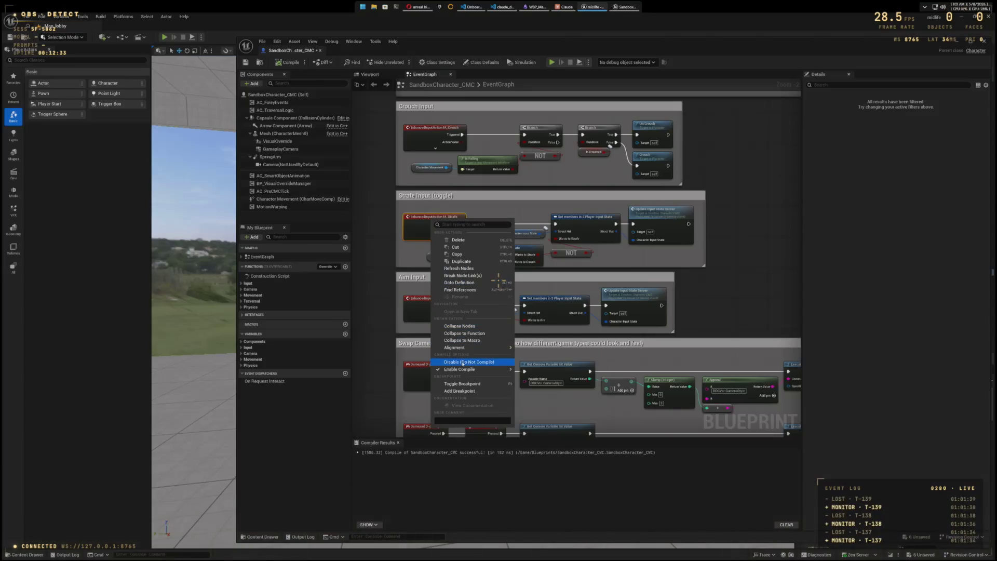
click(463, 362)
mouse_move(380, 315)
mouse_down()
mouse_move(392, 216)
mouse_move(378, 249)
mouse_move(372, 232)
mouse_up()
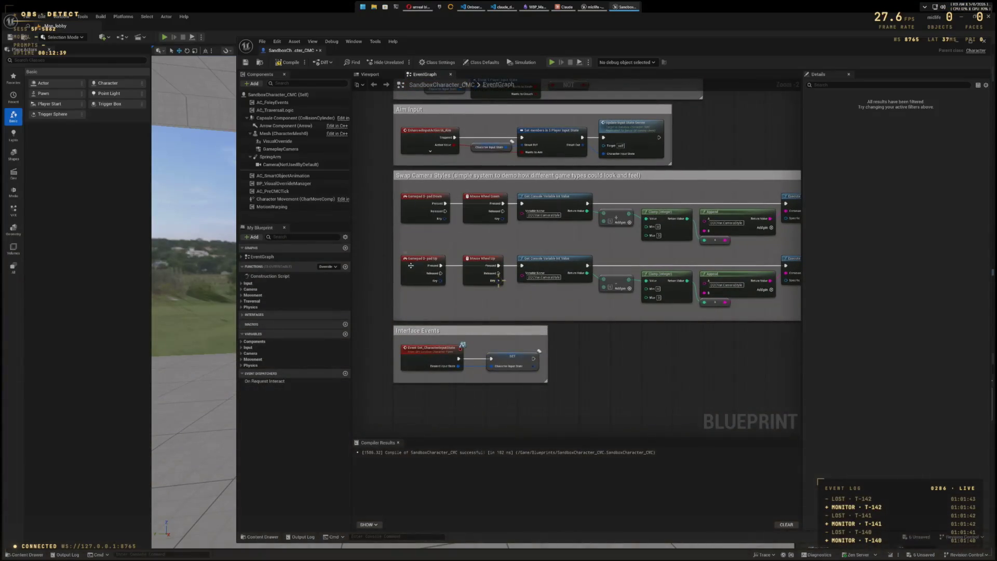
drag(668, 356, 659, 370)
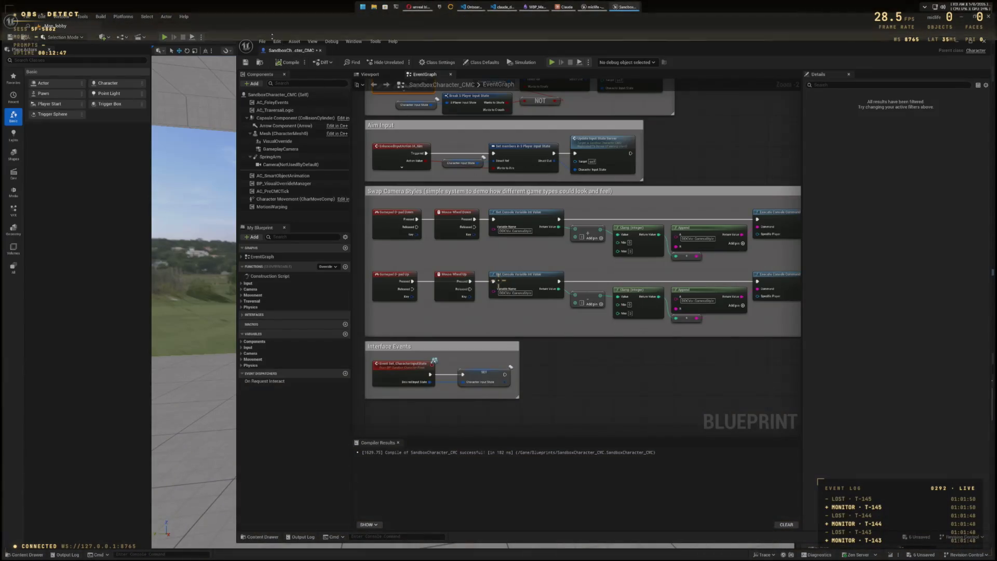
Close the blueprint, start Play-In-Editor, and run the character onto the terrace, vaulting the stacked blocks
click(981, 43)
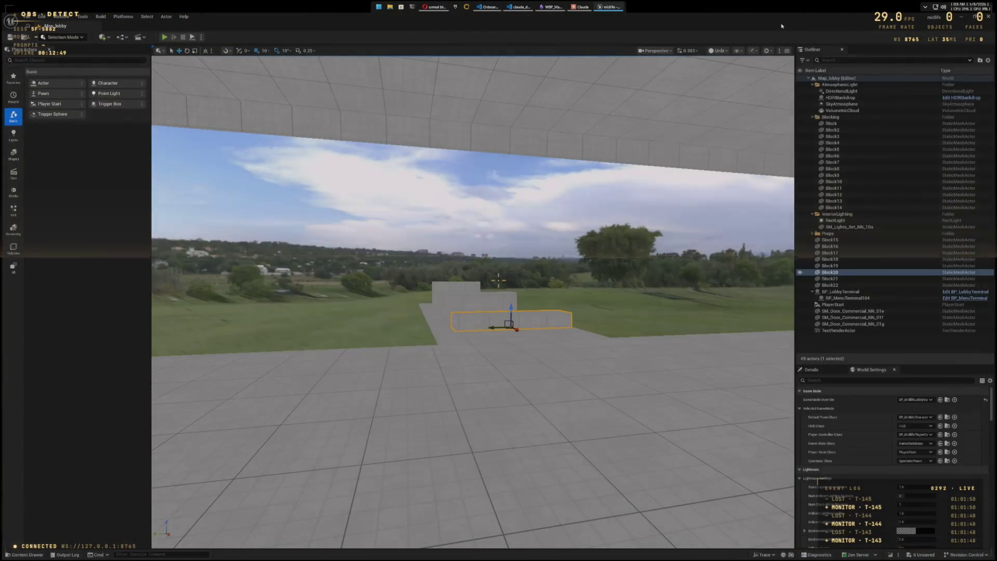
key(alt+p)
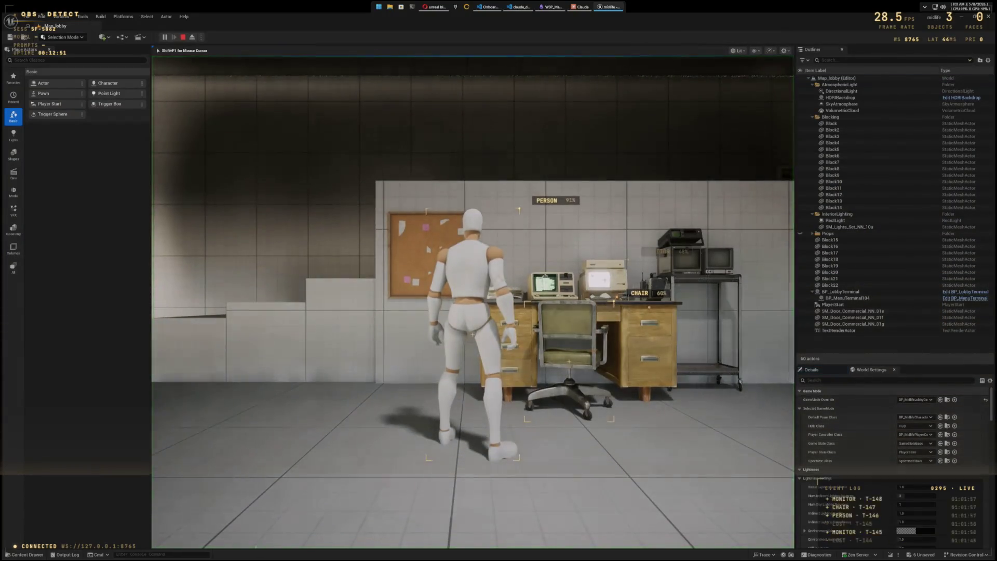
key(w)
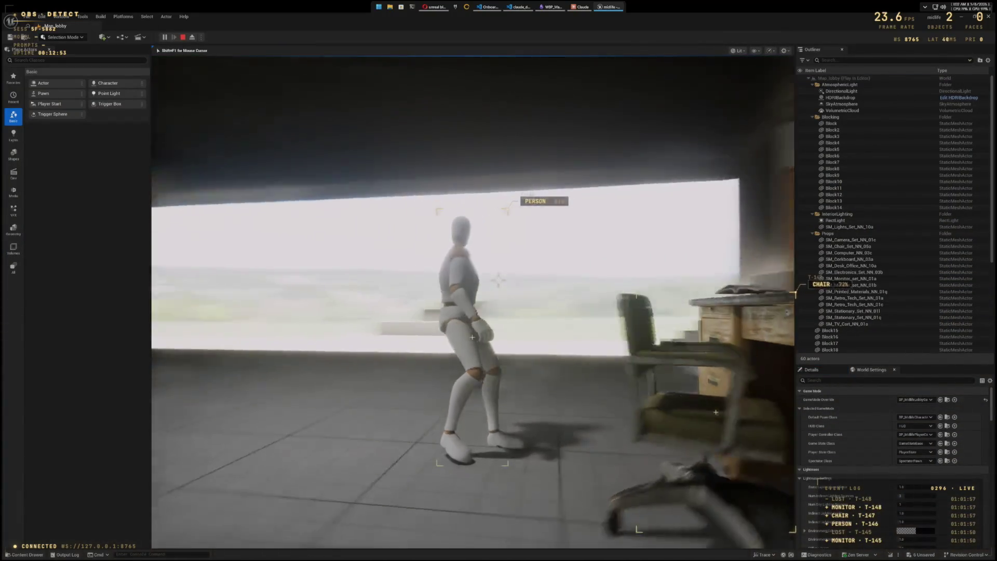
key(w)
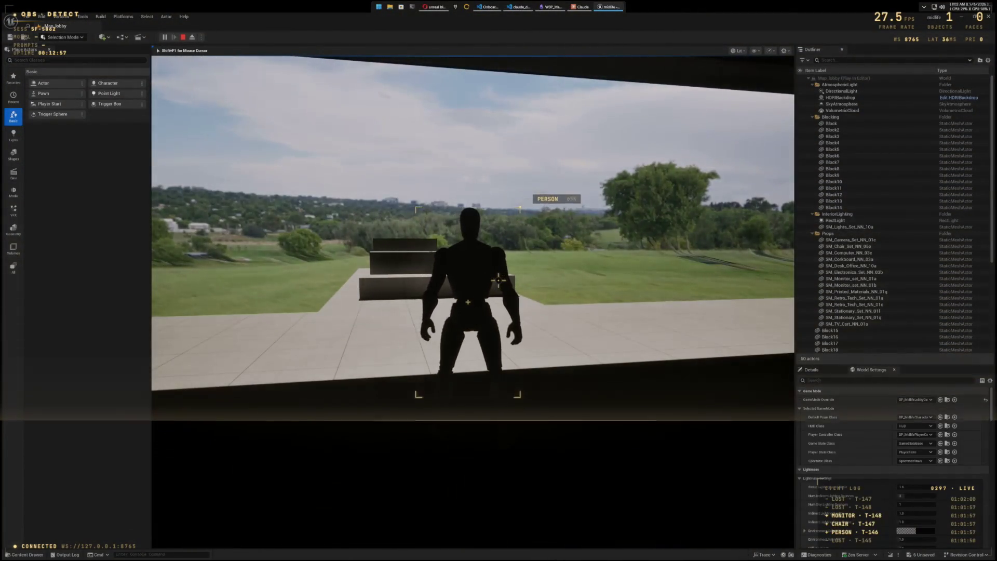
key(w)
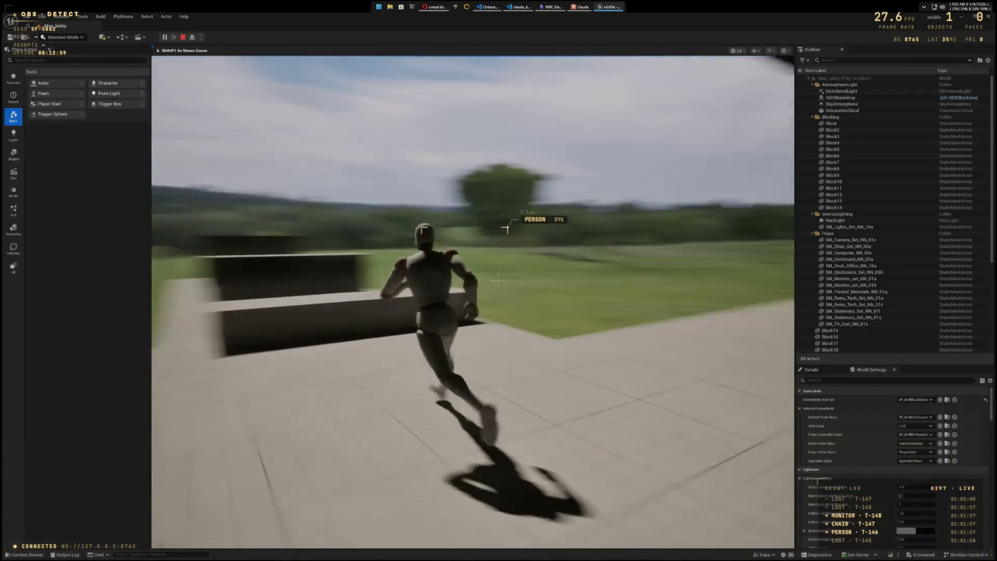
key(w)
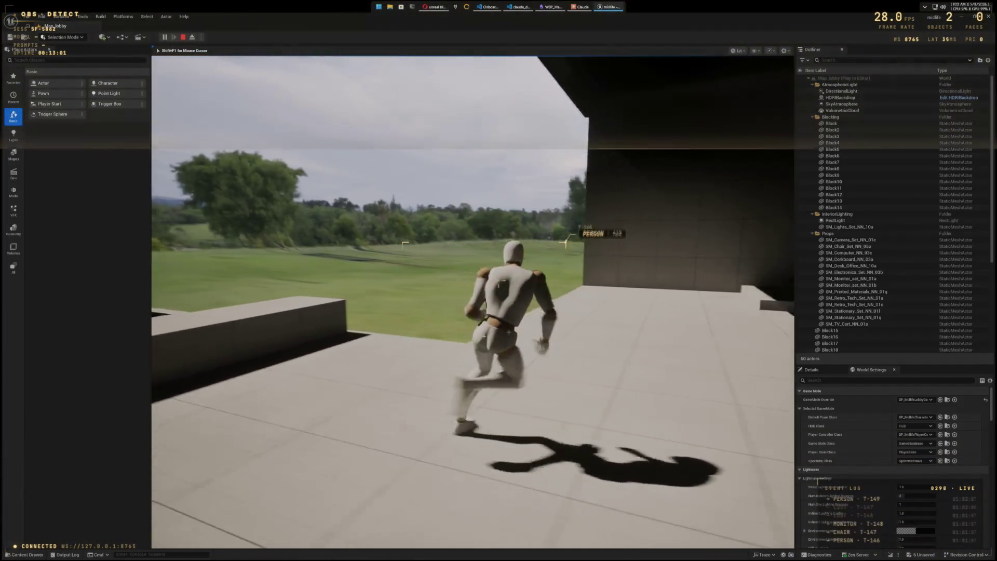
key(w)
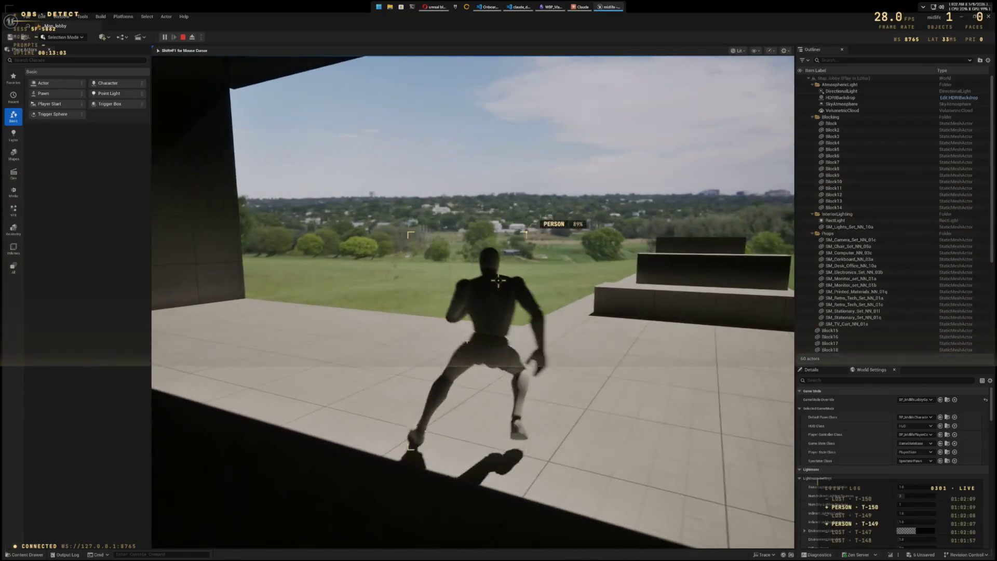
key(w)
key(w)
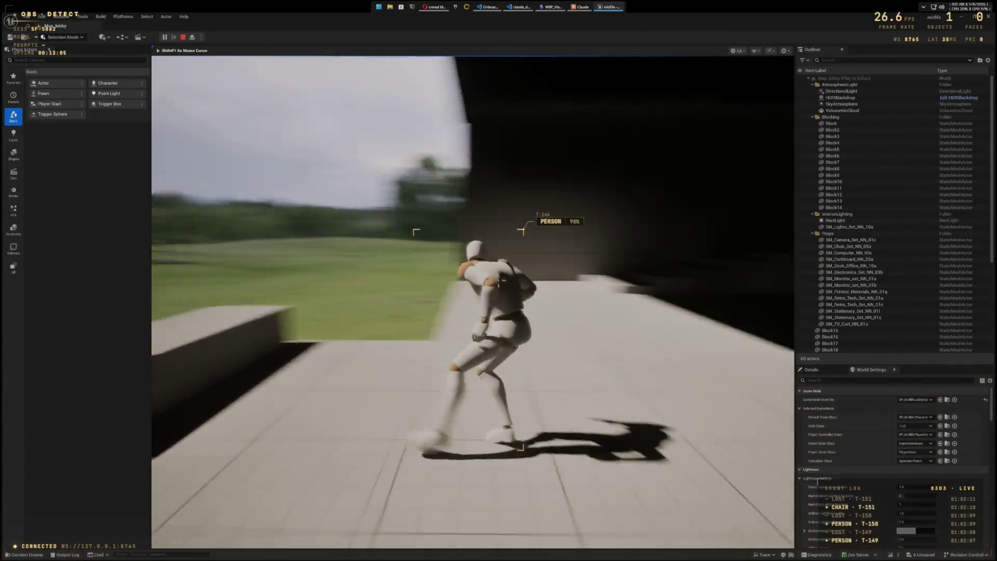
key(w)
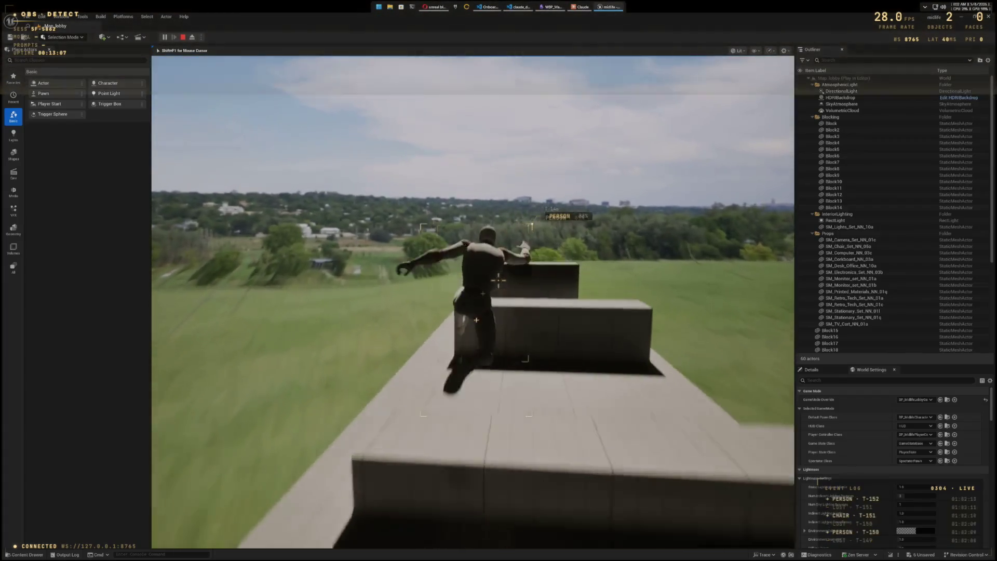
key(w)
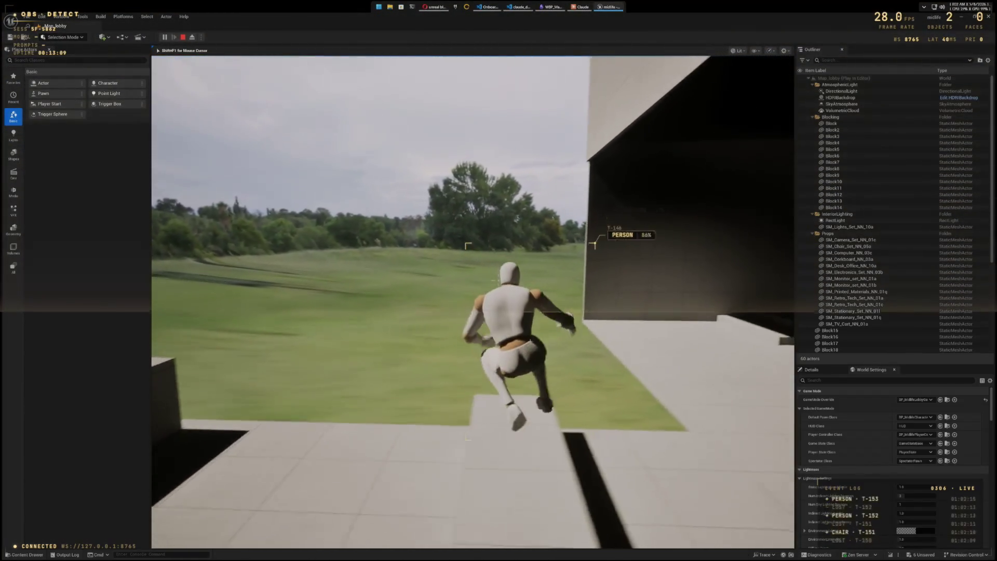
key(w)
key(w)
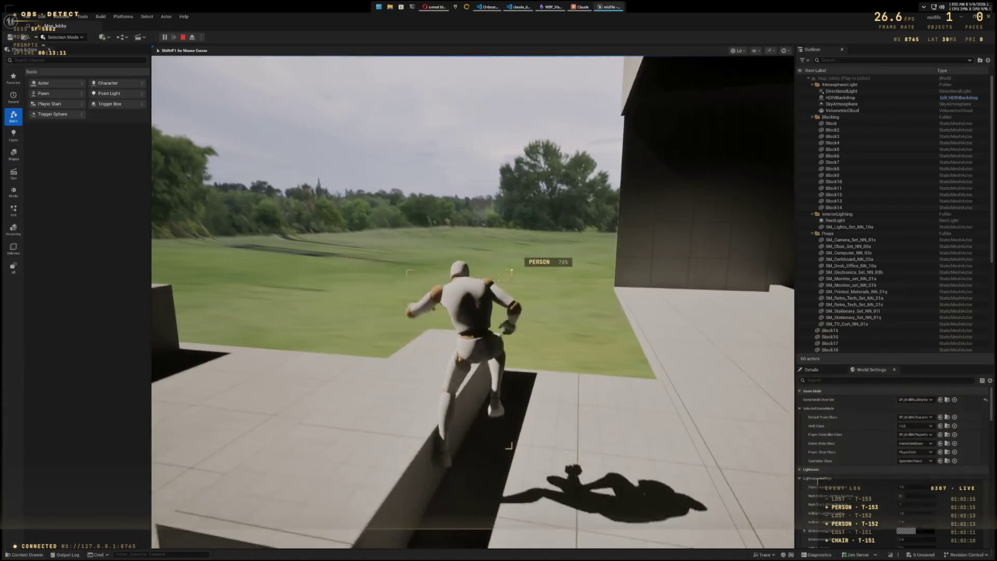
key(w)
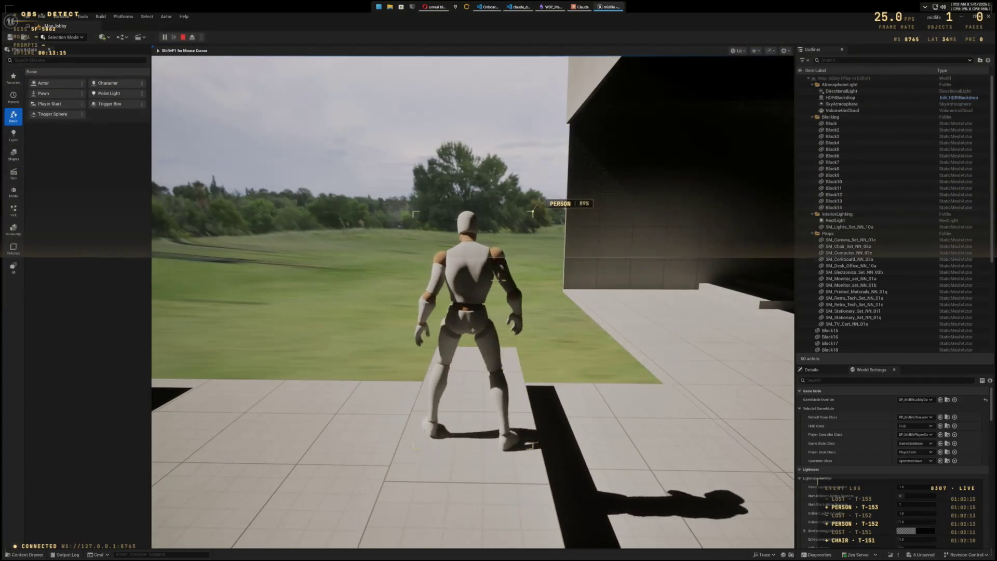
Run the character back and forth between the dark interior and sunny terrace, then end the play-test
key(w)
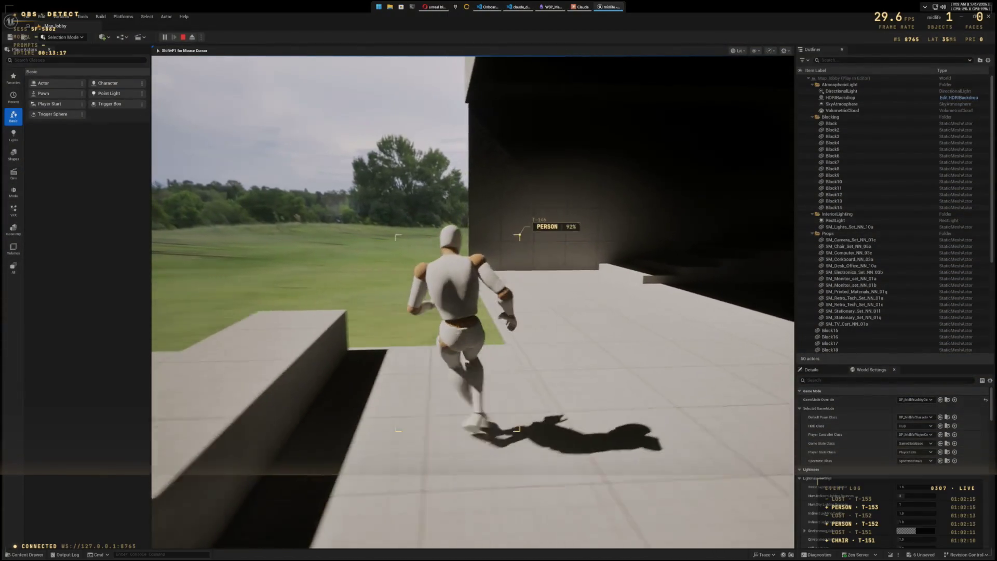
key(w)
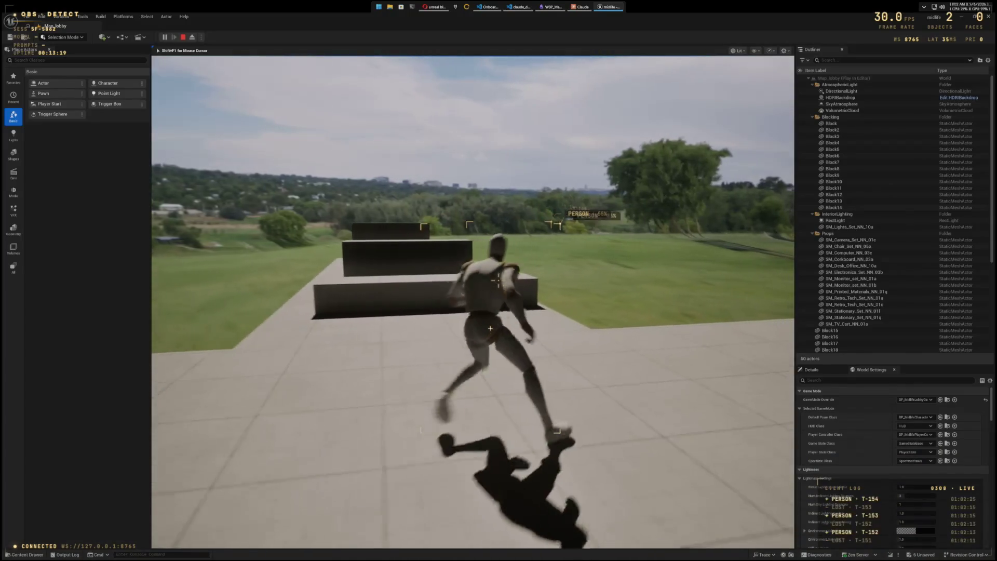
key(w)
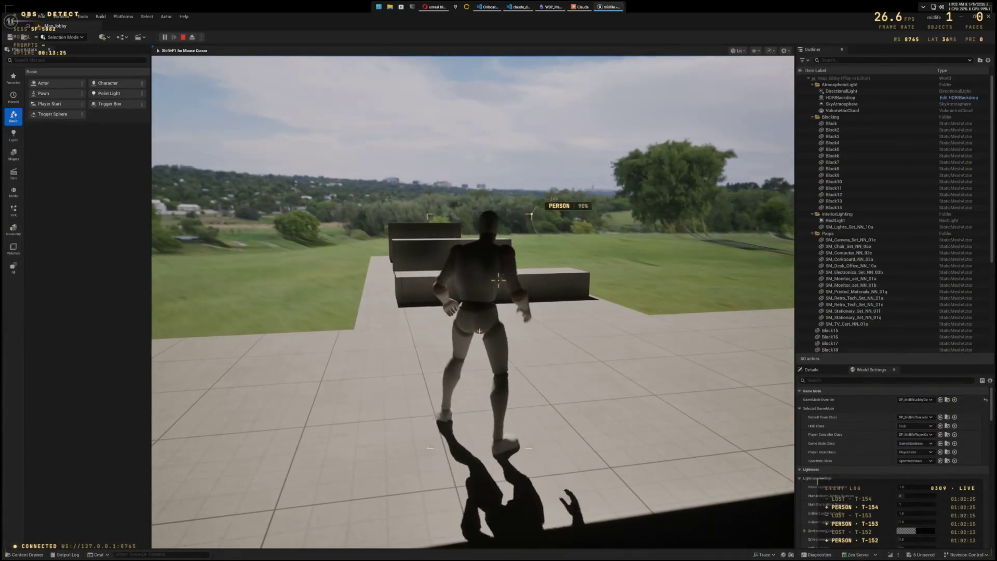
key(w)
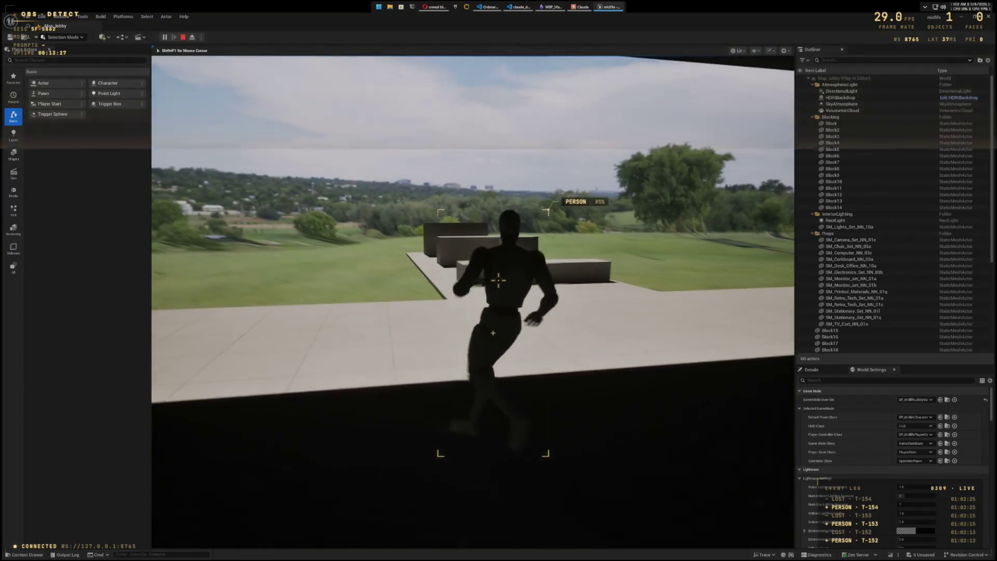
key(w)
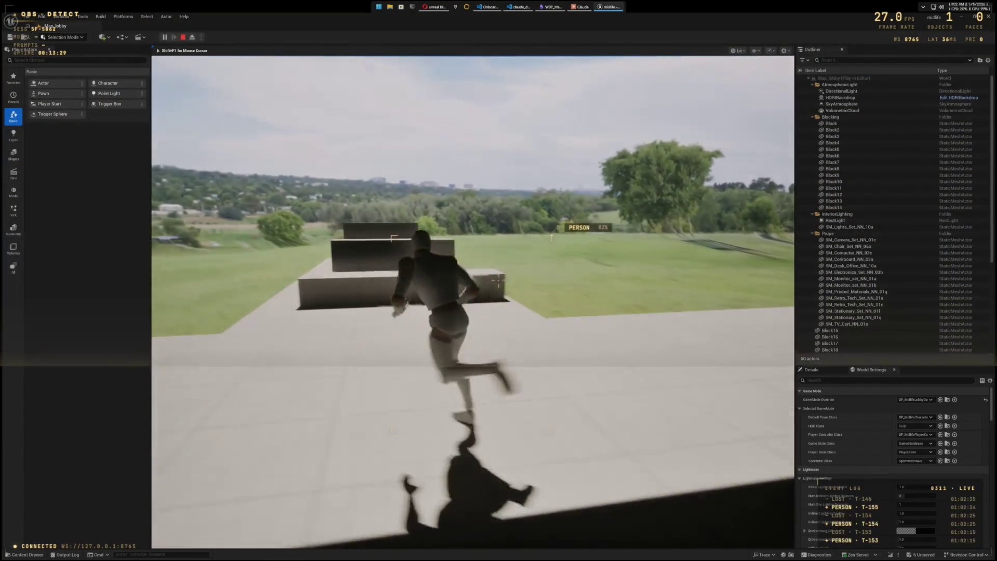
key(w)
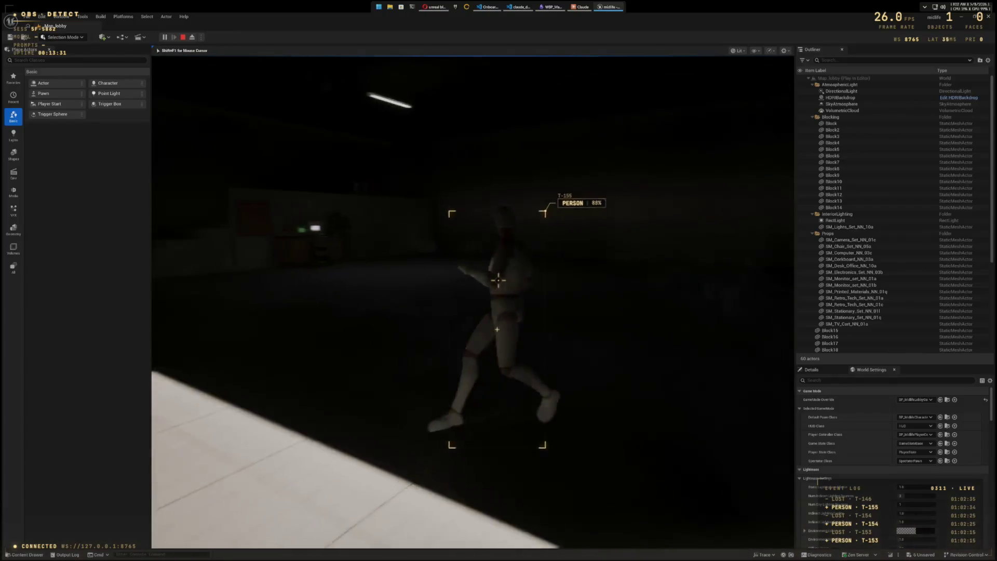
key(w)
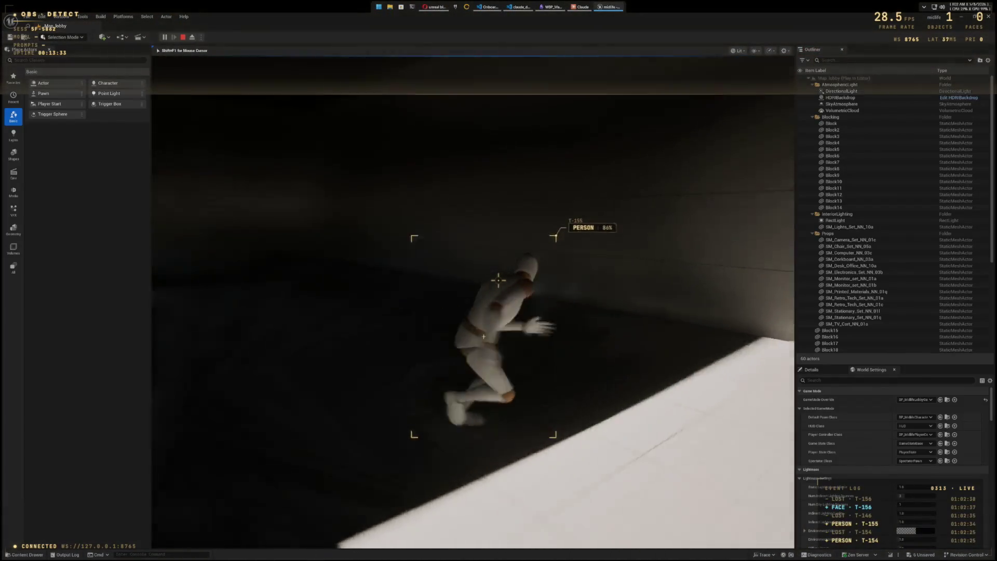
key(w)
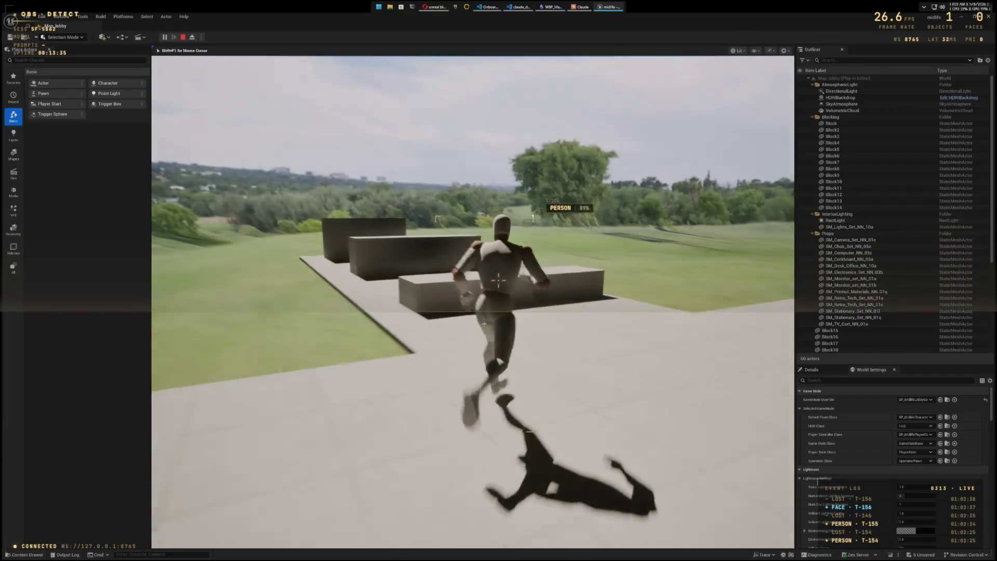
key(w)
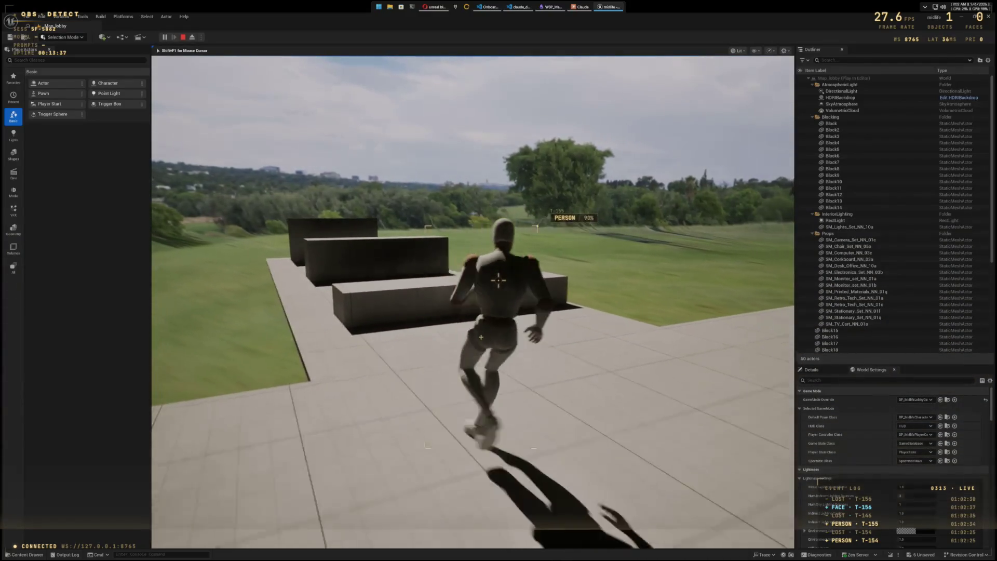
key(w)
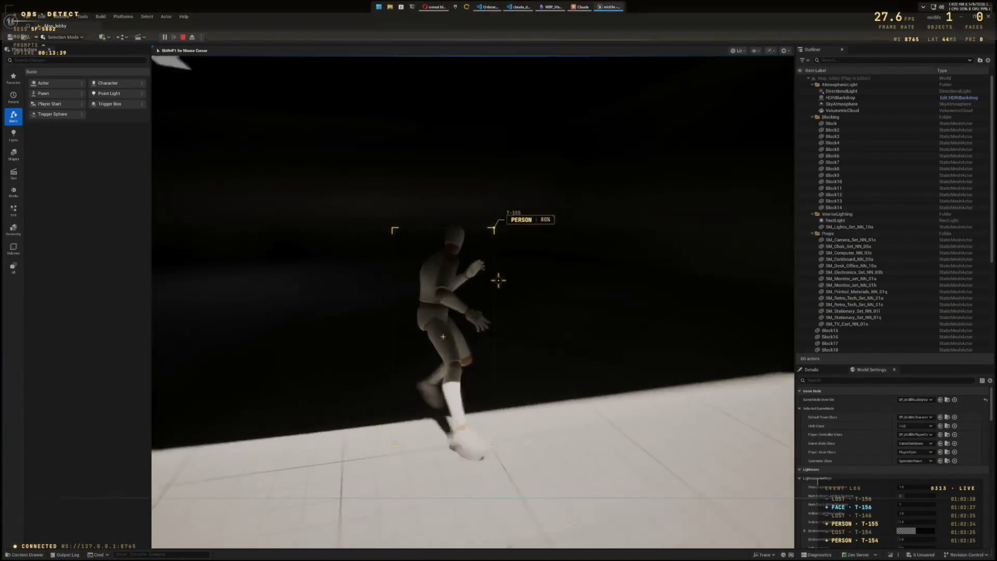
key(w)
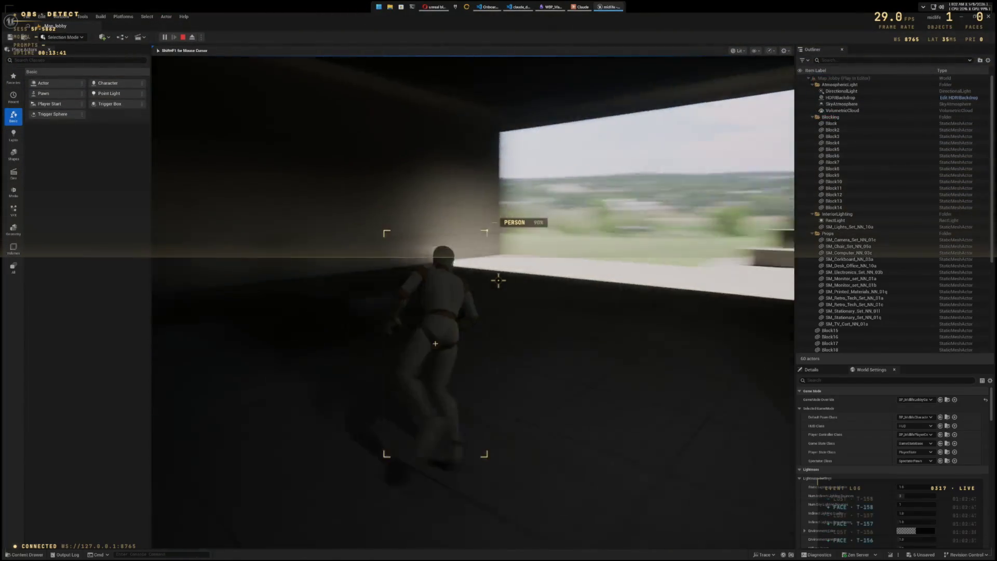
key(w)
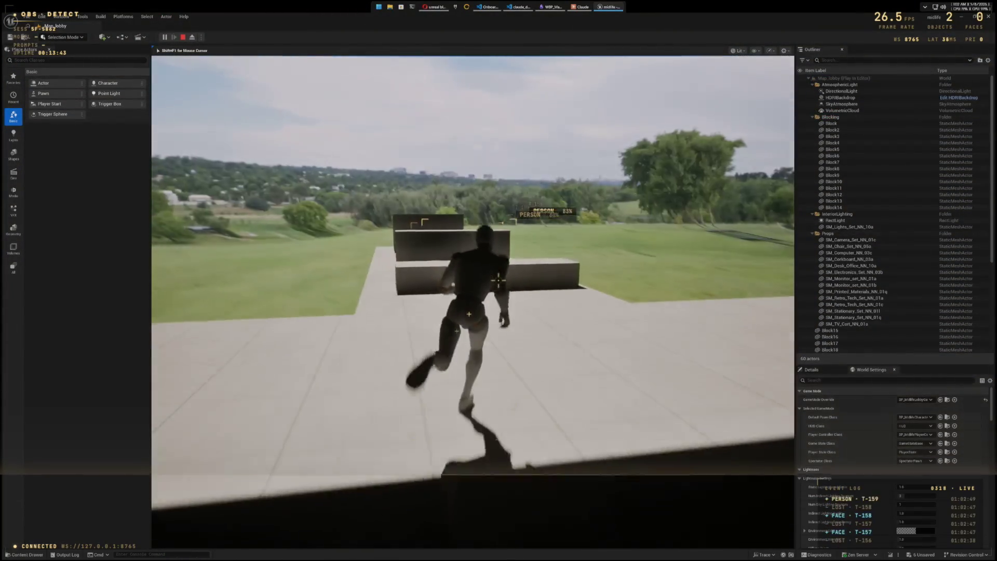
key(w)
key(w)
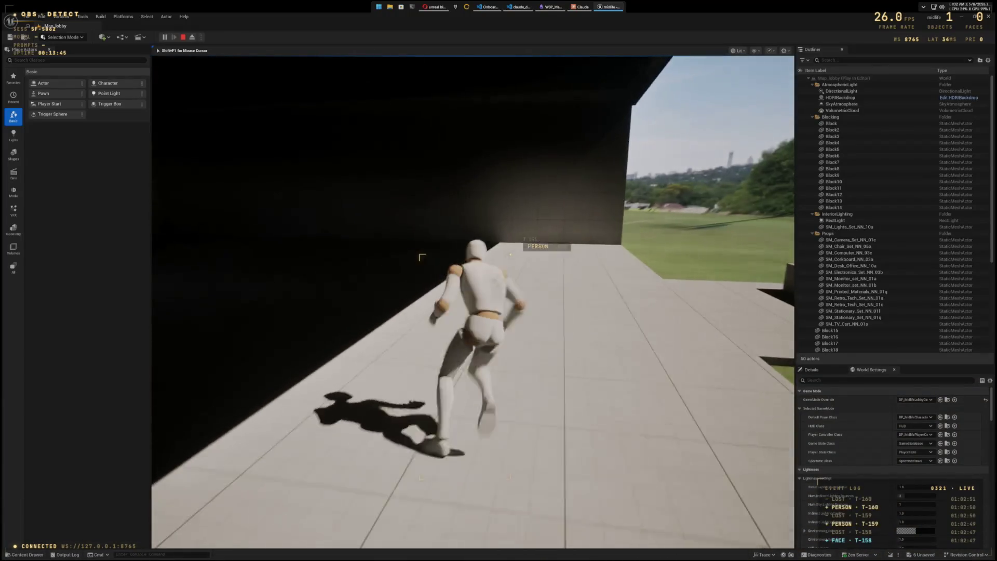
key(w)
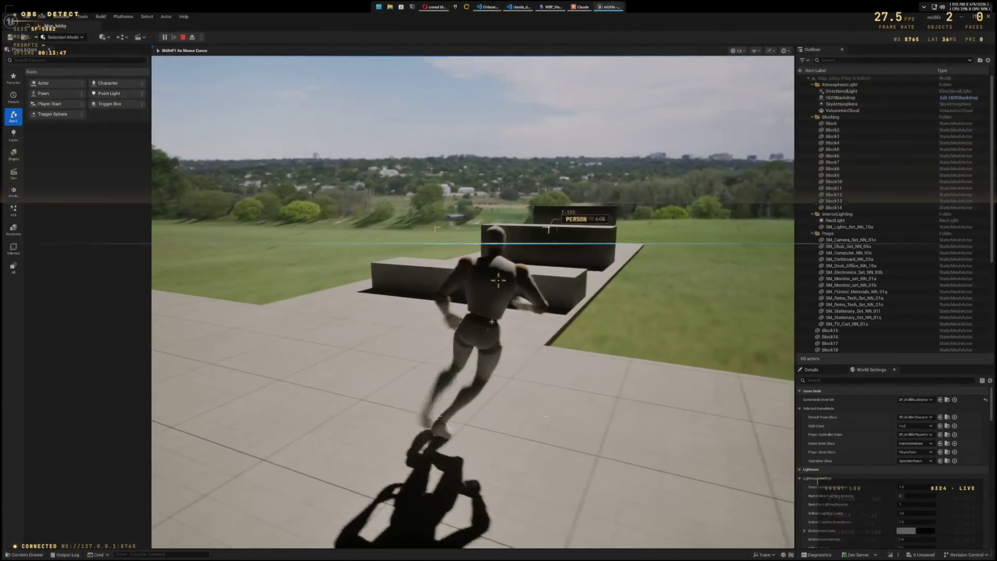
key(w)
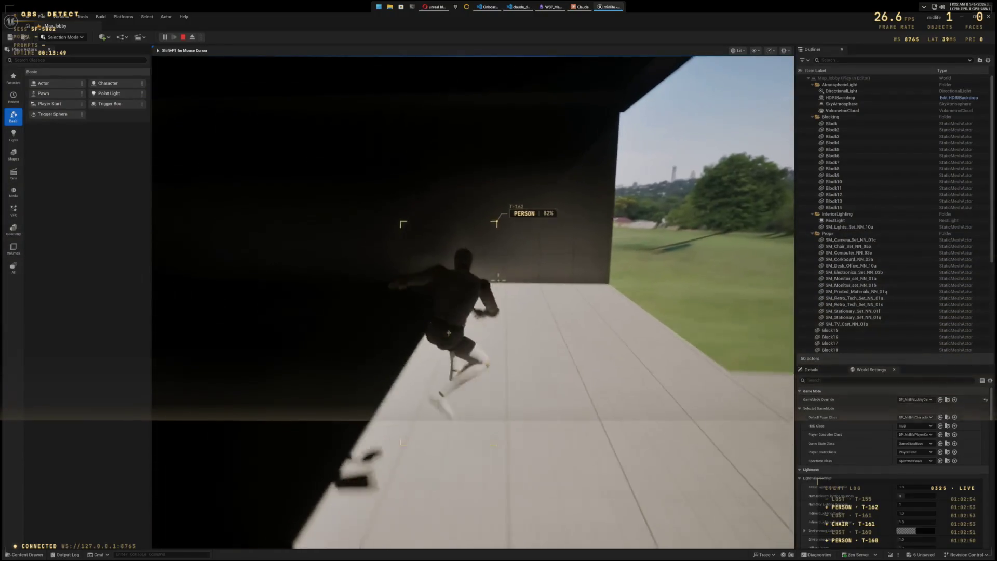
key(w)
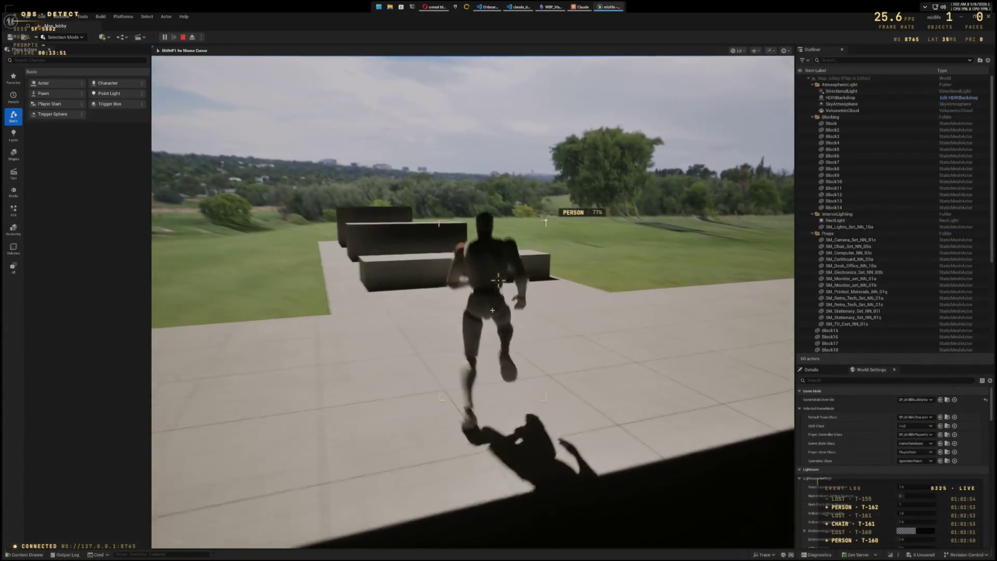
key(w)
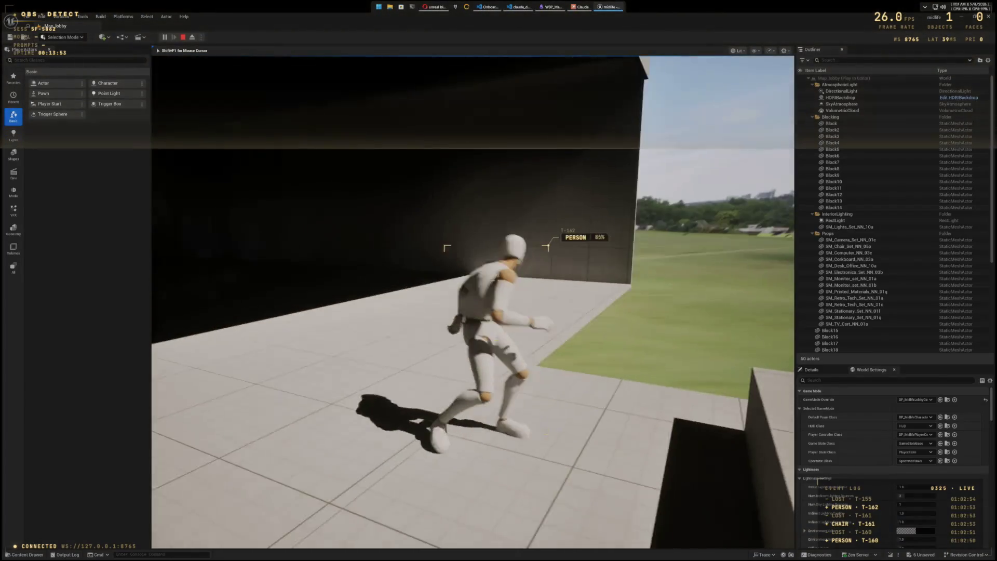
key(w)
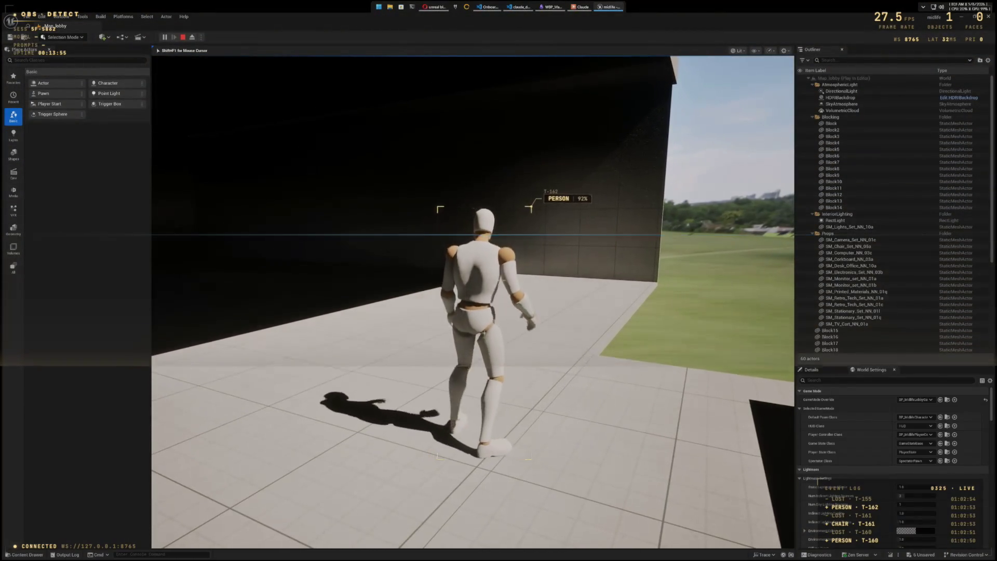
key(Escape)
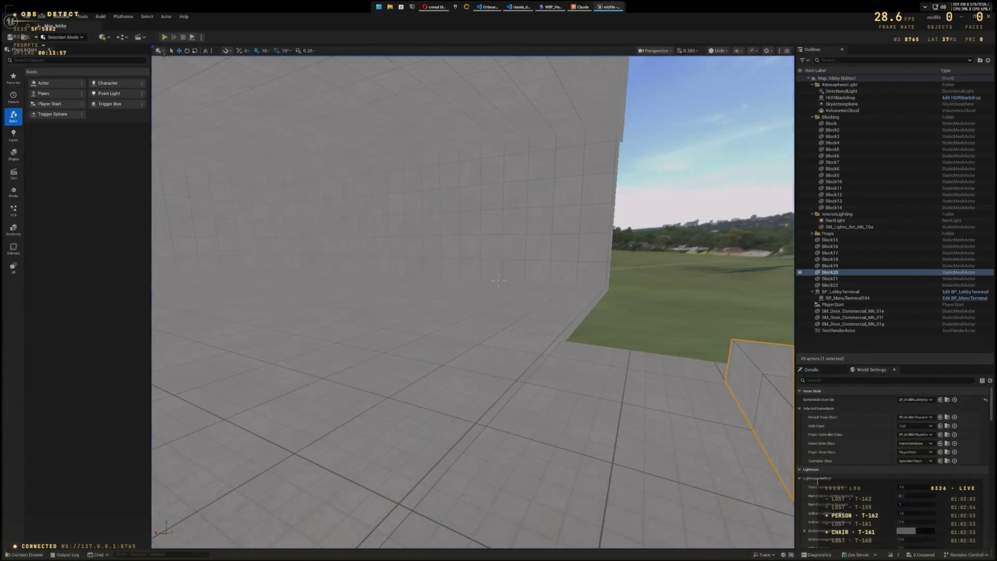
Reopen SandboxCharacter_CMC and pan up past the Crouch, Strafe, Walk and Sprint sections to Camera Input
key(ctrl+space)
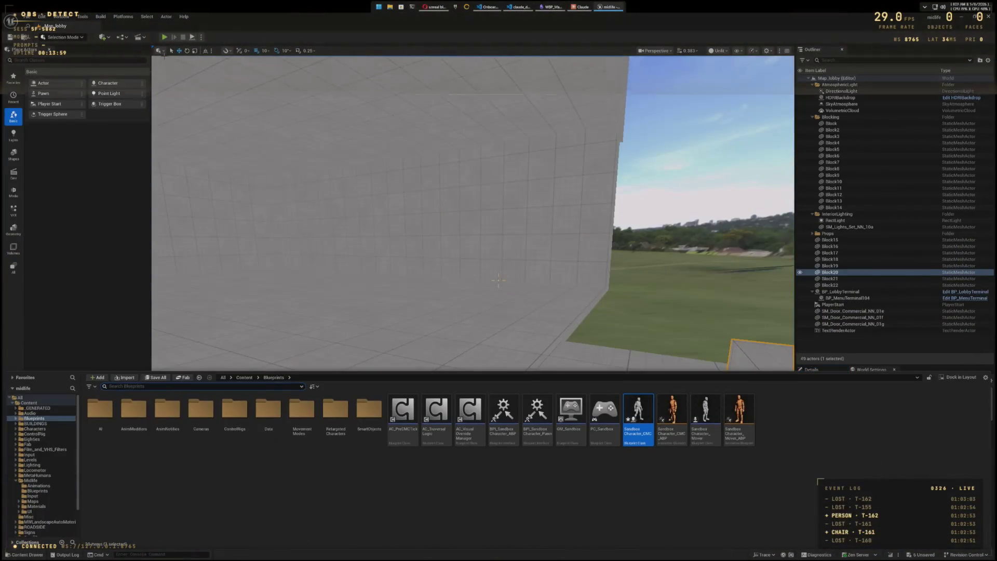
double_click(638, 415)
drag(587, 380, 589, 433)
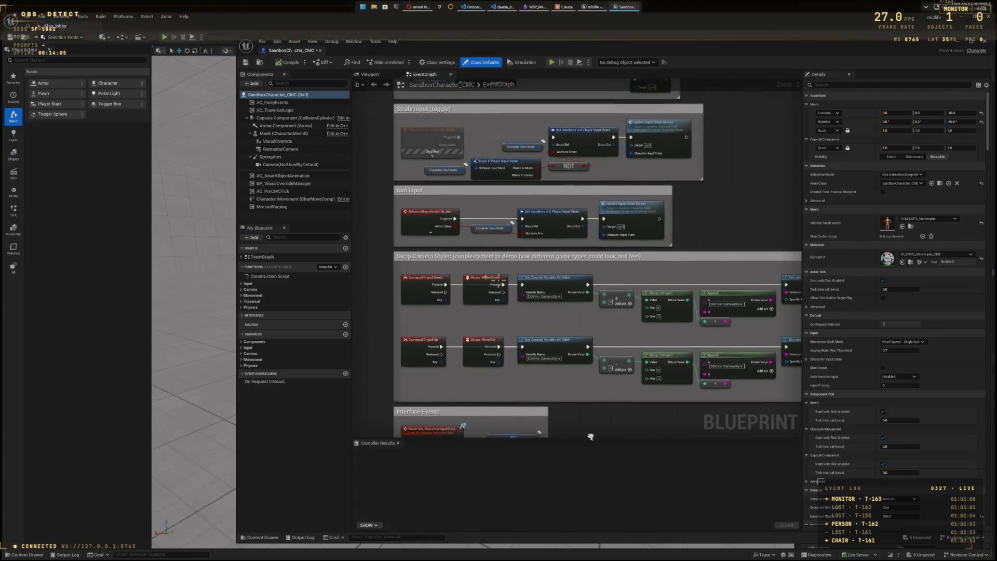
drag(371, 179, 393, 324)
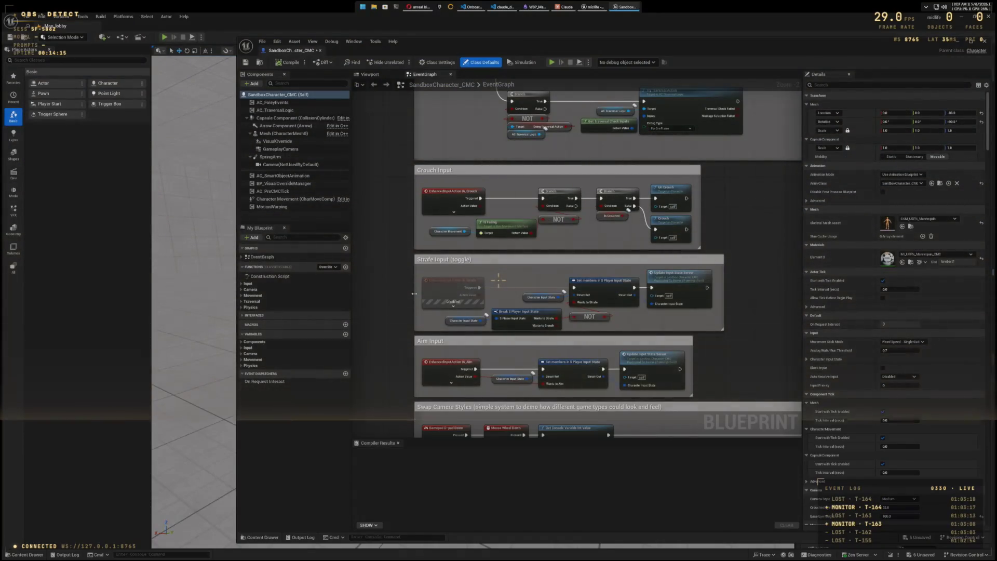
mouse_move(414, 293)
mouse_down()
mouse_move(429, 371)
mouse_move(419, 350)
mouse_up()
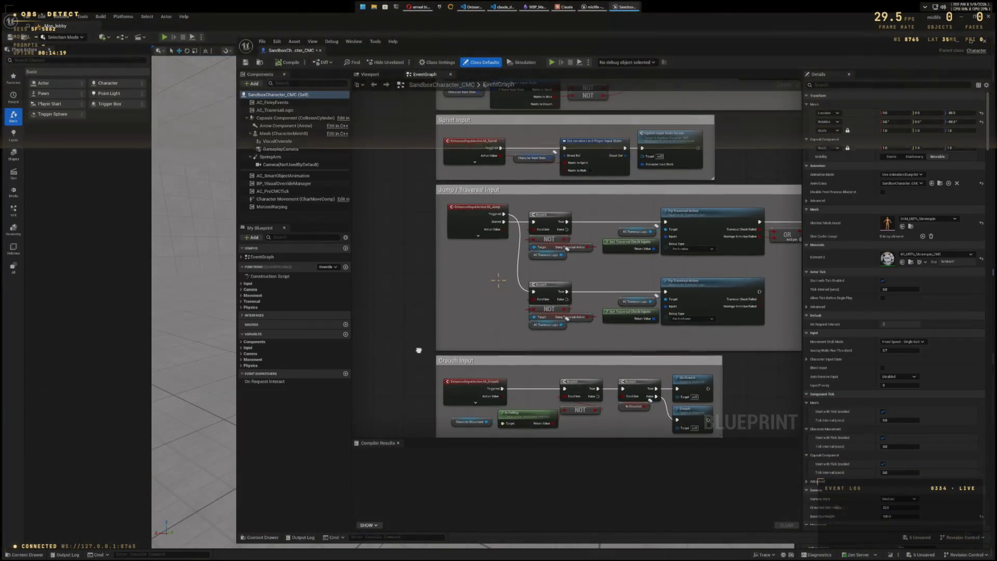
drag(405, 259, 397, 398)
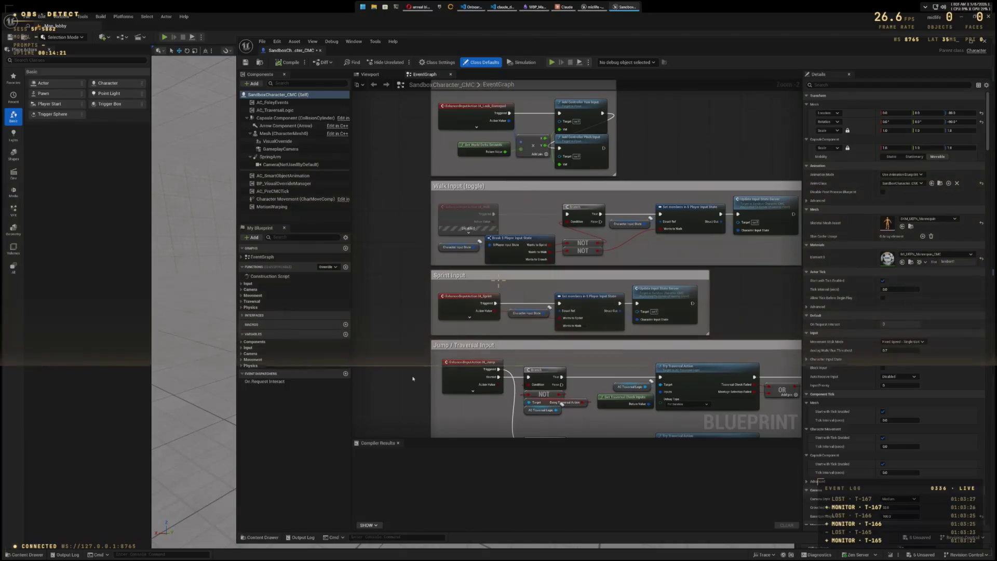
drag(407, 232, 411, 430)
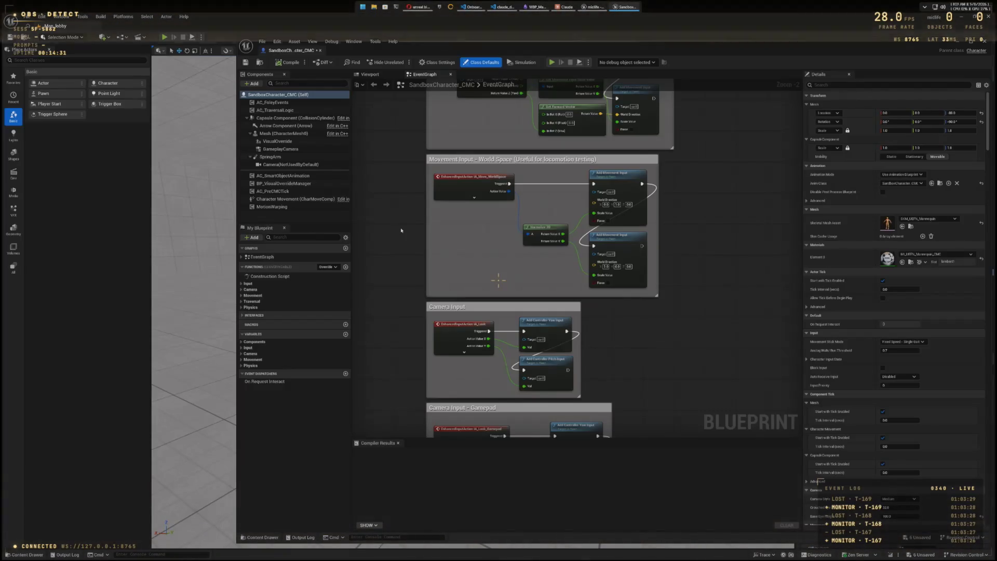
Bring the Begin Play, Update Movement and Movement Input sections into view, then compile the blueprint
drag(401, 230, 430, 420)
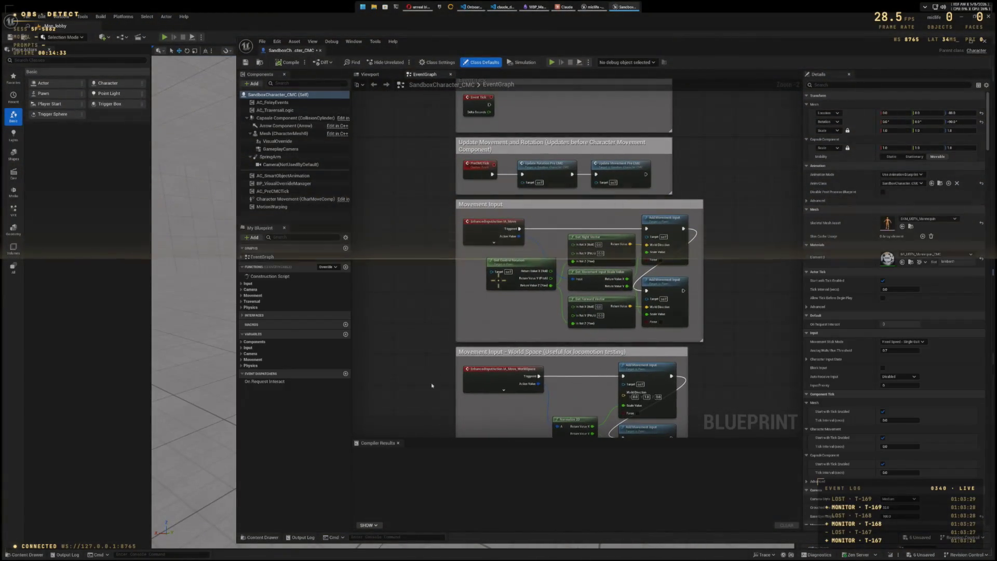
drag(420, 214, 403, 416)
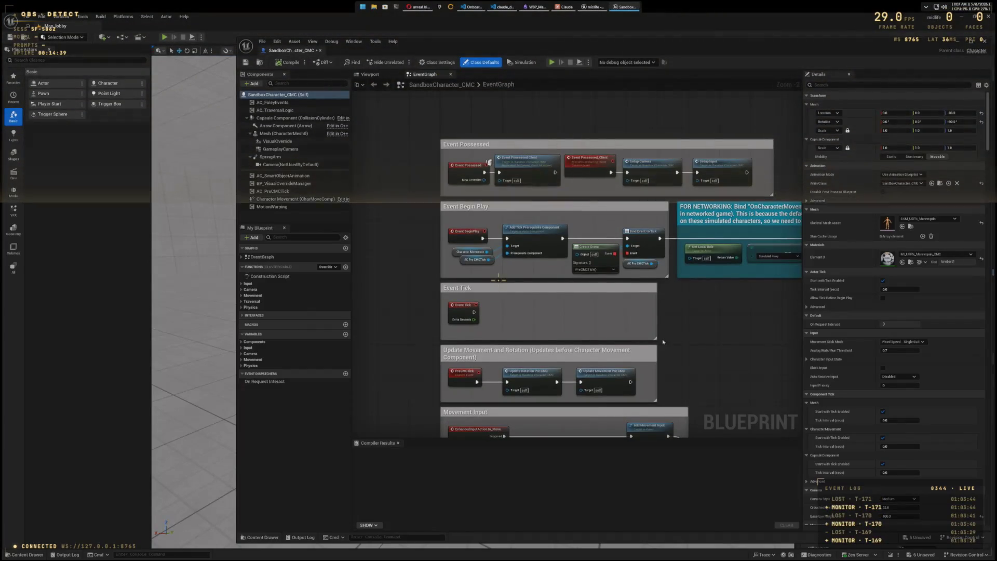
mouse_move(732, 330)
mouse_down()
mouse_move(471, 374)
mouse_move(485, 363)
mouse_move(623, 357)
mouse_move(690, 402)
mouse_move(761, 387)
mouse_up()
scroll(585, 353, up, 2)
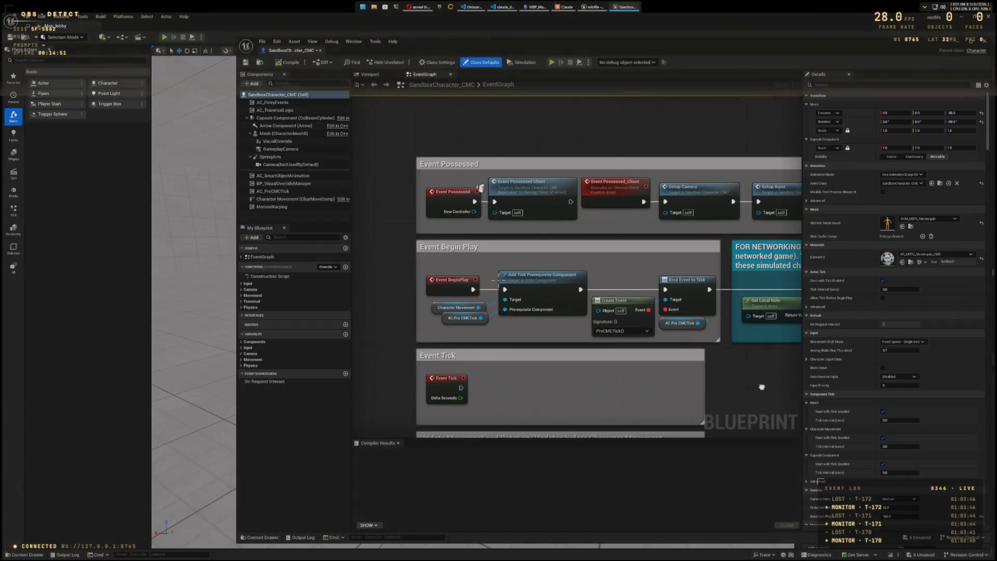
drag(762, 387, 757, 386)
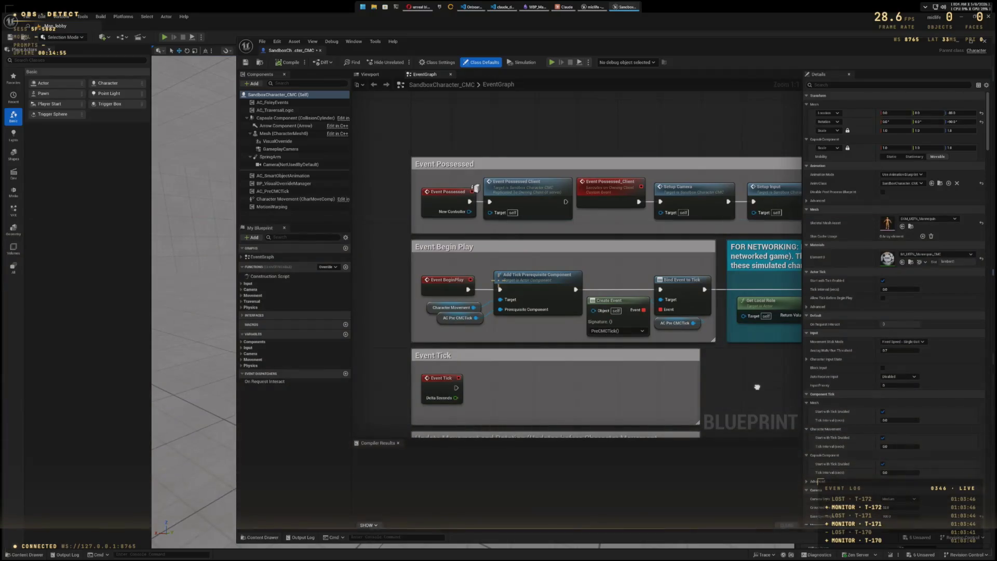
drag(756, 386, 743, 344)
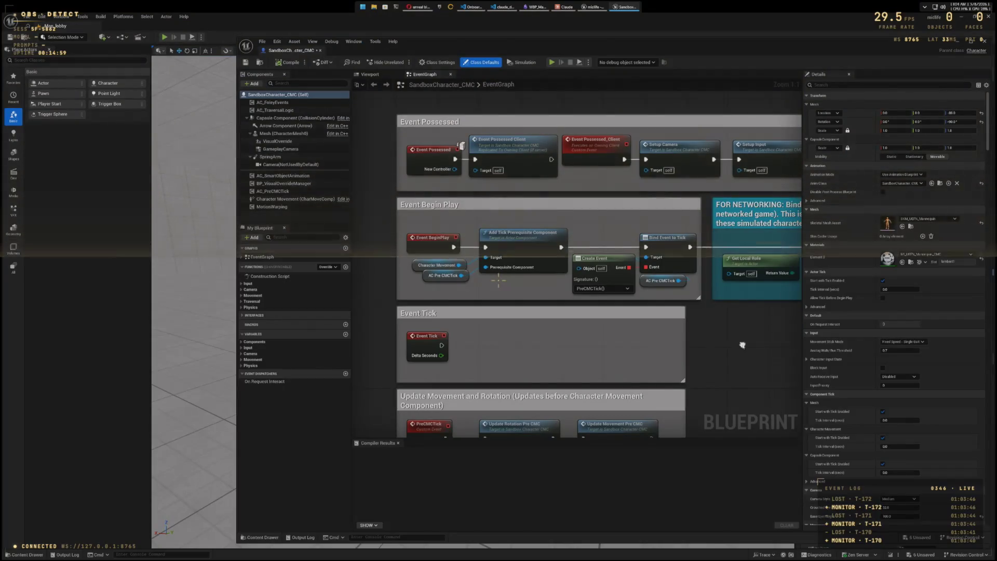
drag(733, 377, 709, 167)
drag(739, 289, 749, 231)
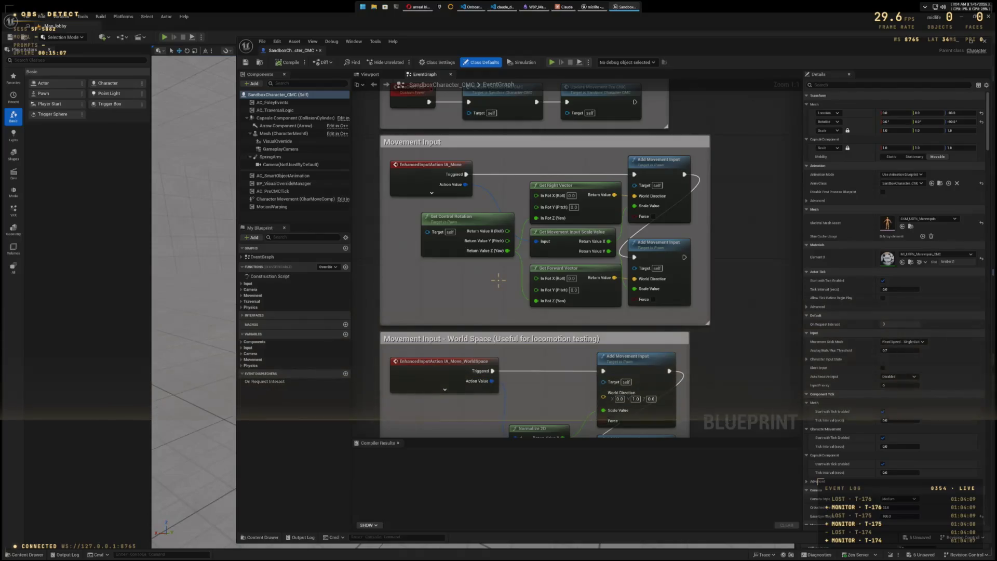
click(244, 63)
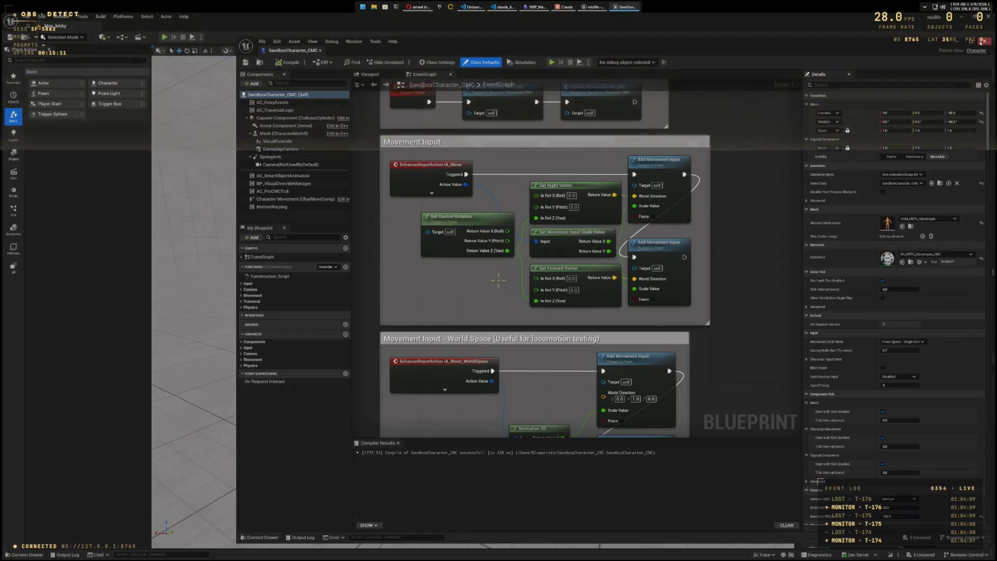
Close the blueprint editor, quit Unreal, and save the changed Block actors with Save Selected
click(981, 41)
key(ctrl+s)
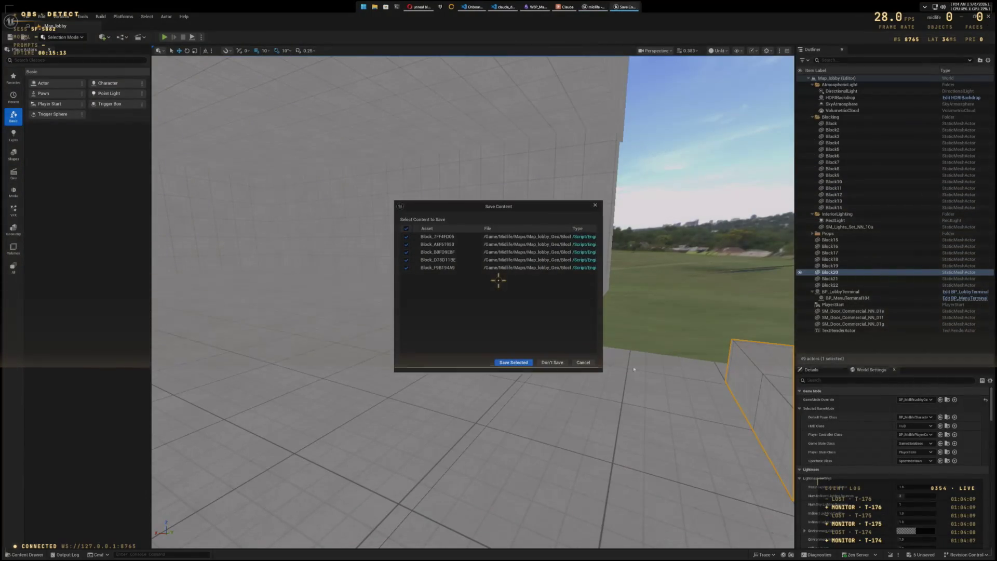
click(527, 366)
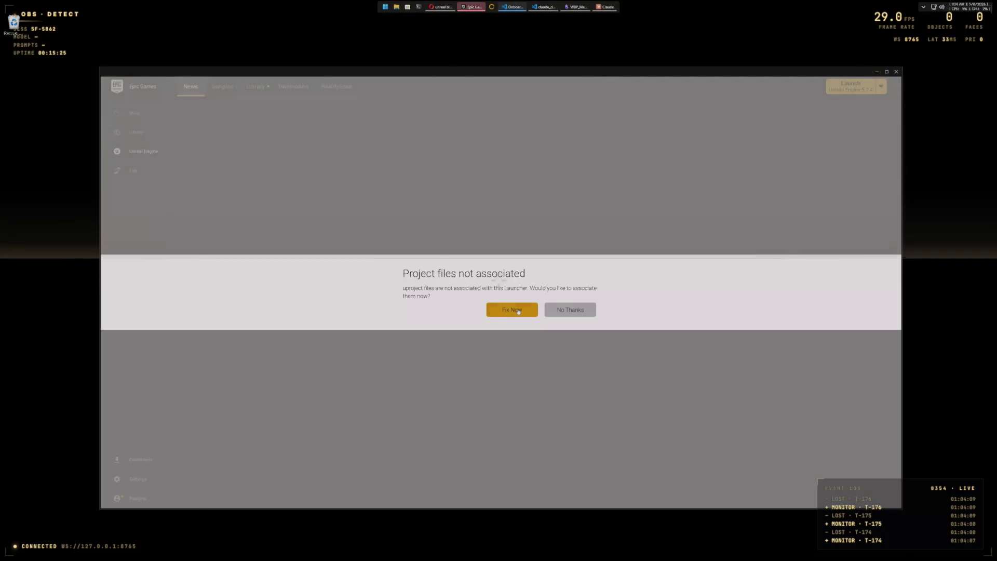
Associate project files with the Epic Games Launcher and reopen the midlife project
click(517, 311)
click(473, 333)
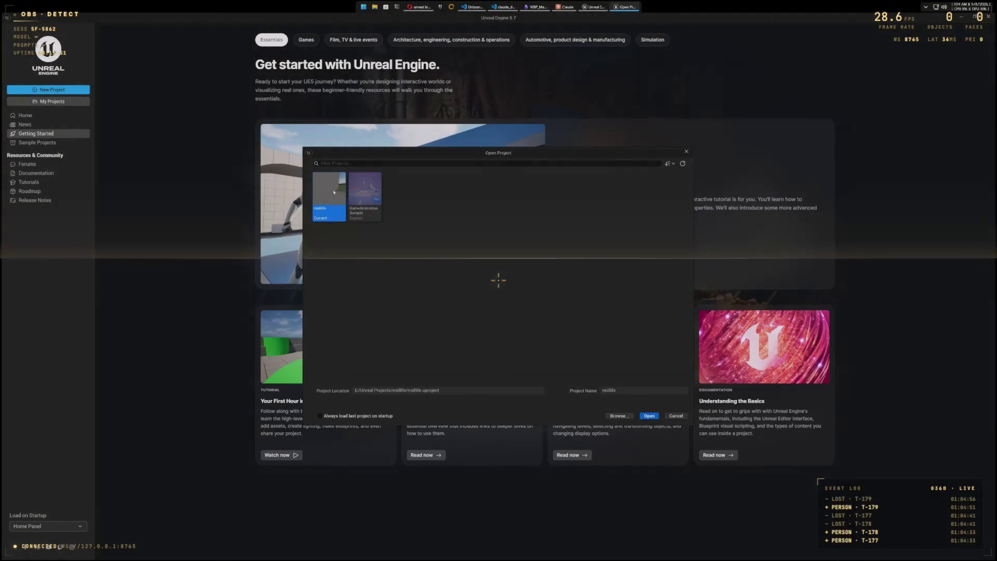
click(648, 415)
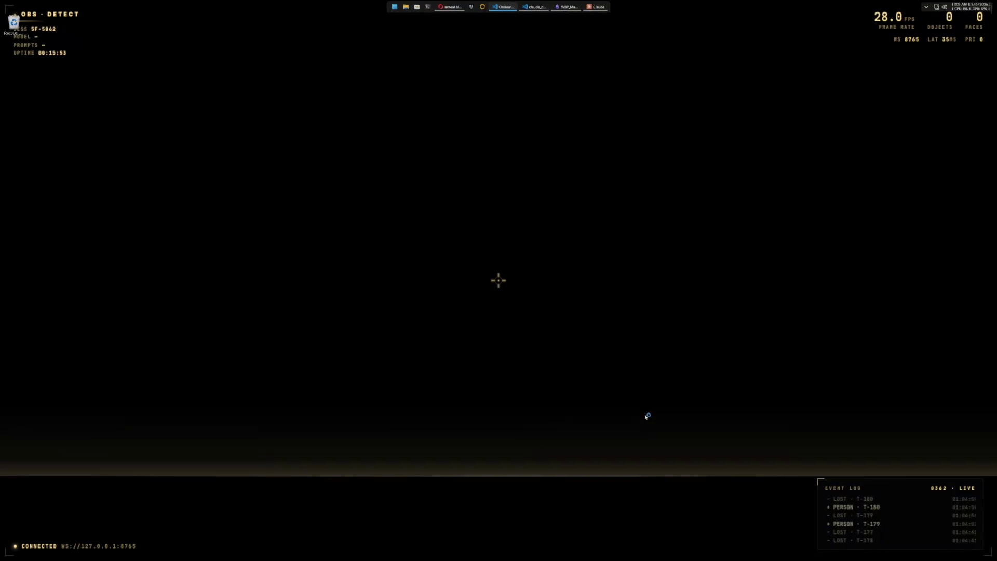
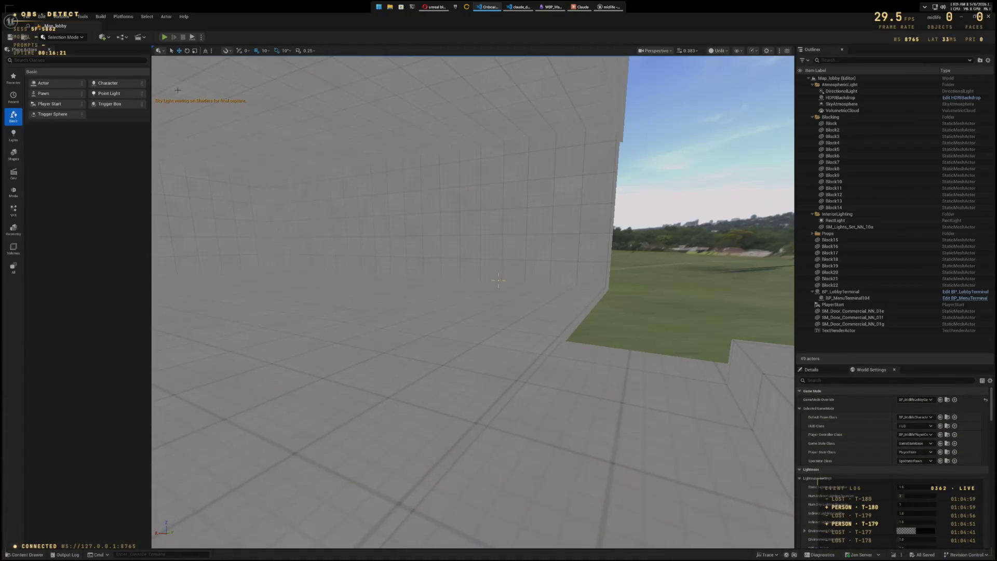
Start Play in Editor, then open the two blueprints that failed to compile, BP_Kellan and Face_AnimBP
click(164, 38)
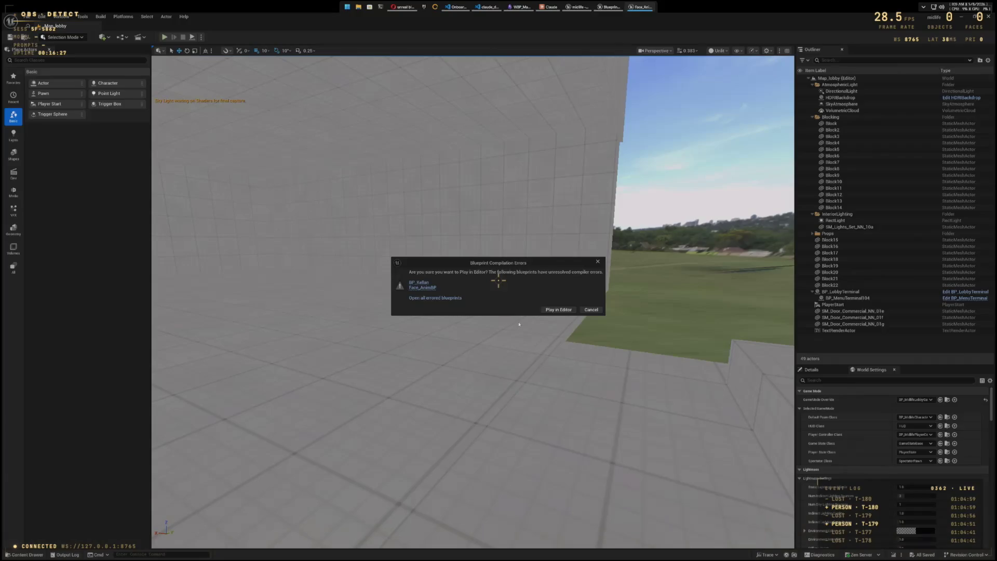
key(Return)
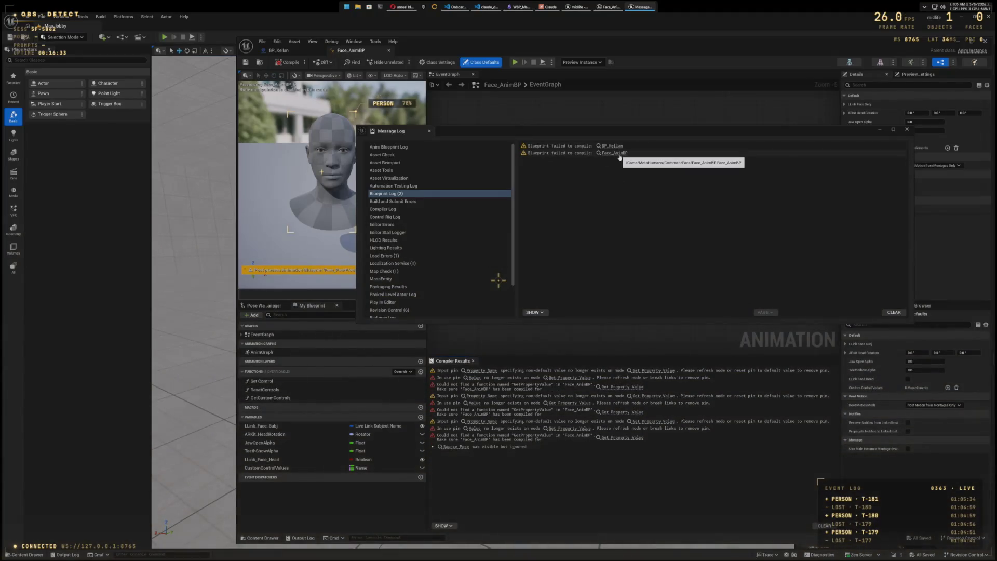
Close the message log, nudge the erroring headRoll node in Face_AnimBP upward, and show the Content Drawer
click(906, 129)
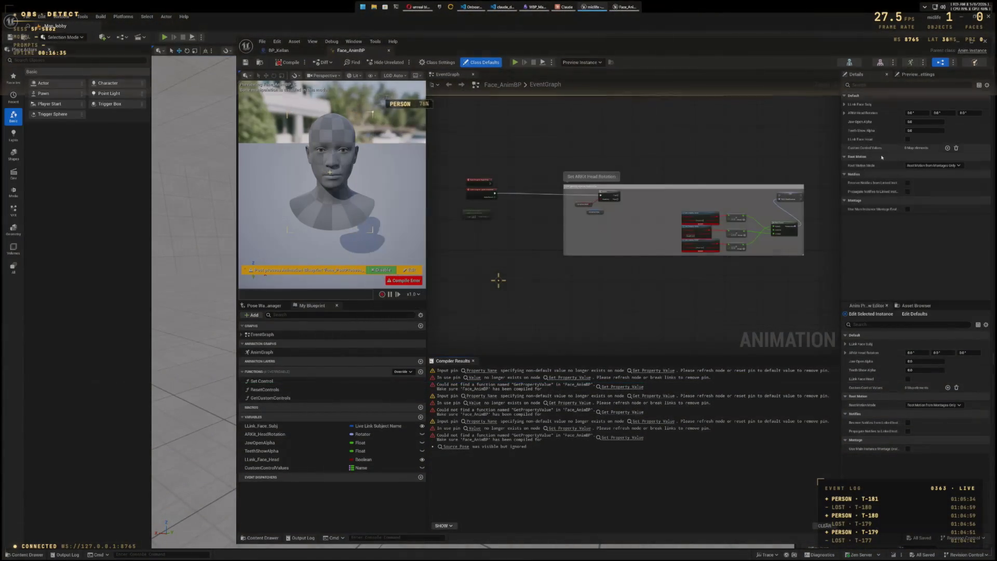
scroll(691, 235, up, 4)
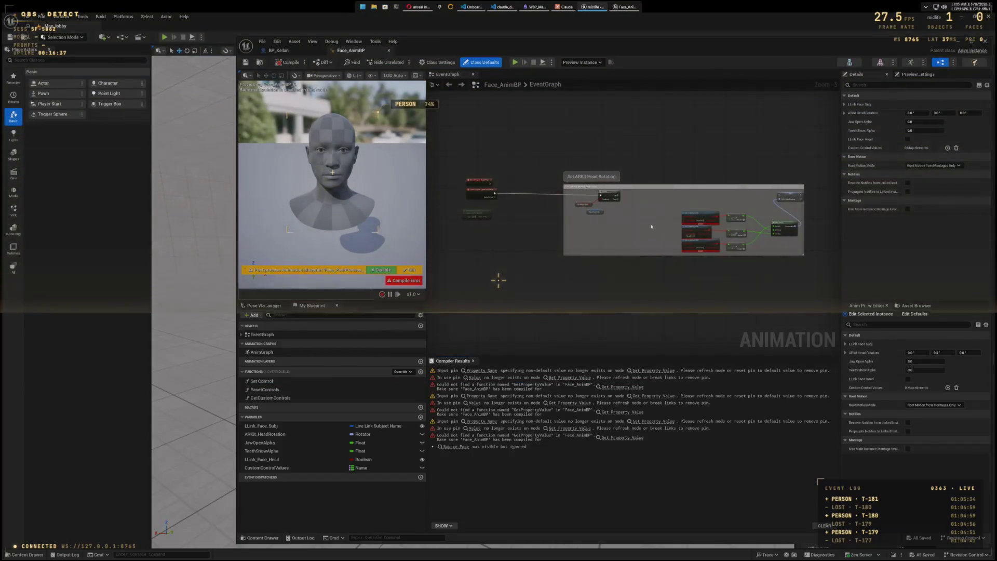
mouse_move(734, 316)
mouse_down()
mouse_move(598, 309)
mouse_move(529, 331)
mouse_up()
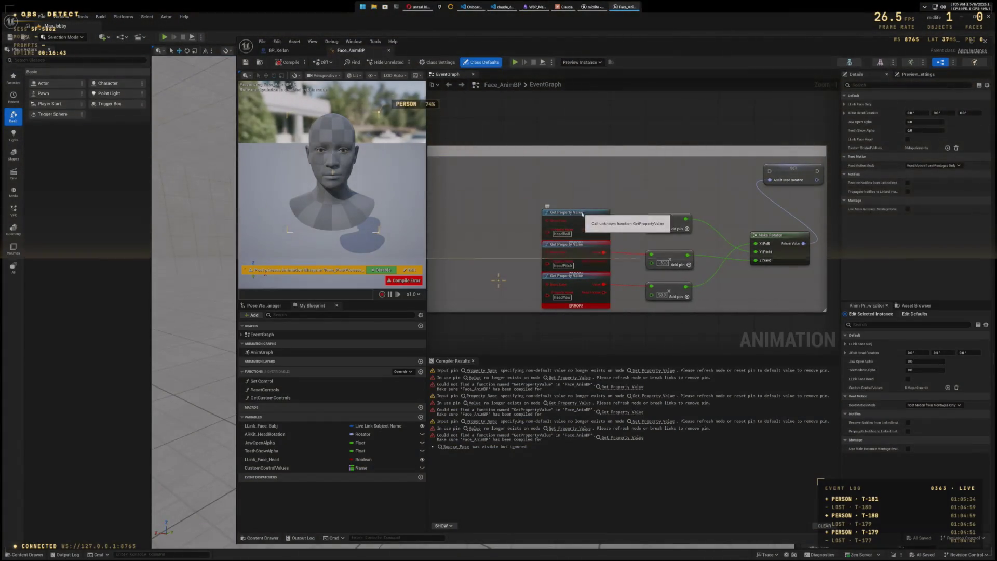
drag(582, 212, 582, 190)
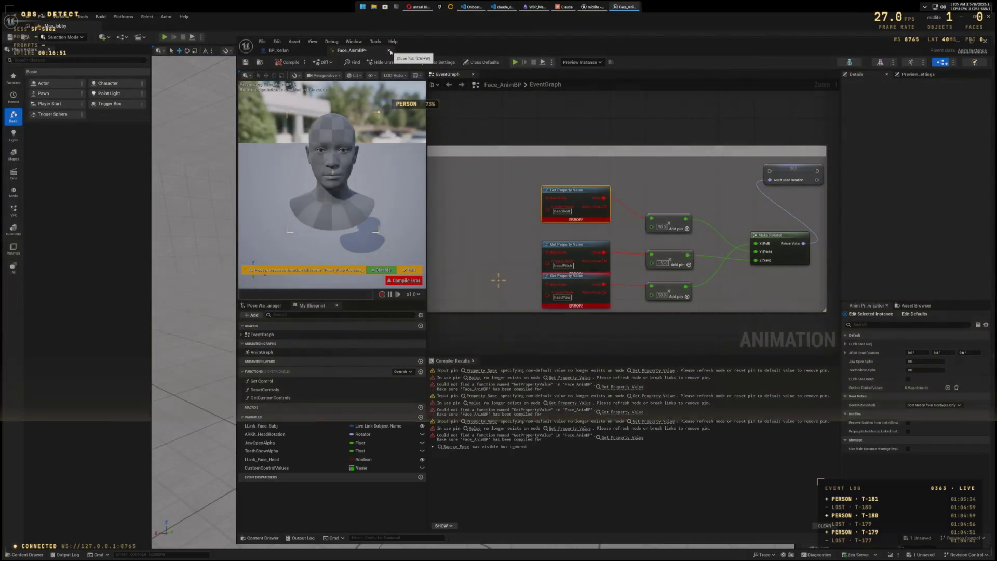
click(262, 537)
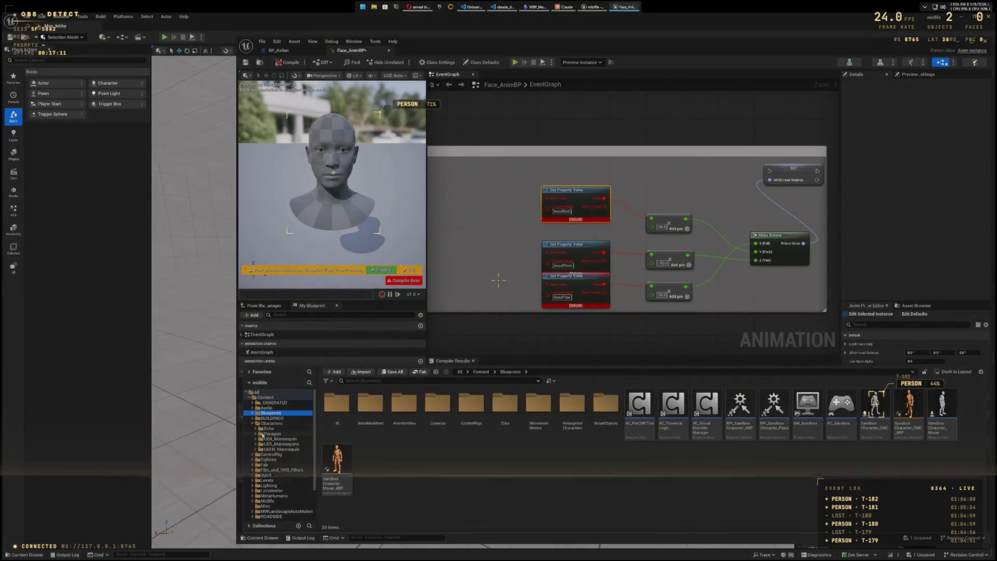
Find BP_Kellan in the Content Drawer and force-delete it despite its remaining references
click(261, 434)
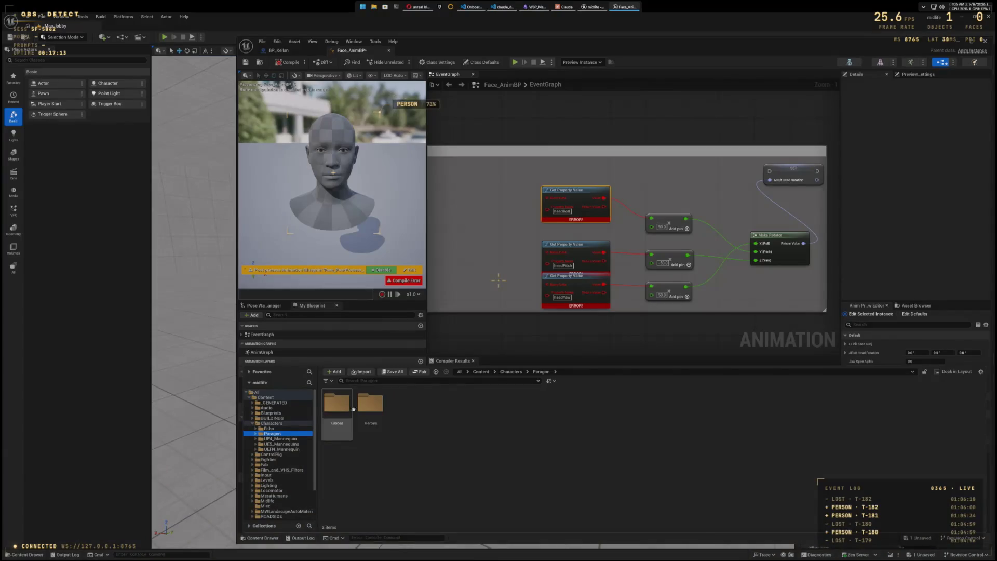
double_click(372, 408)
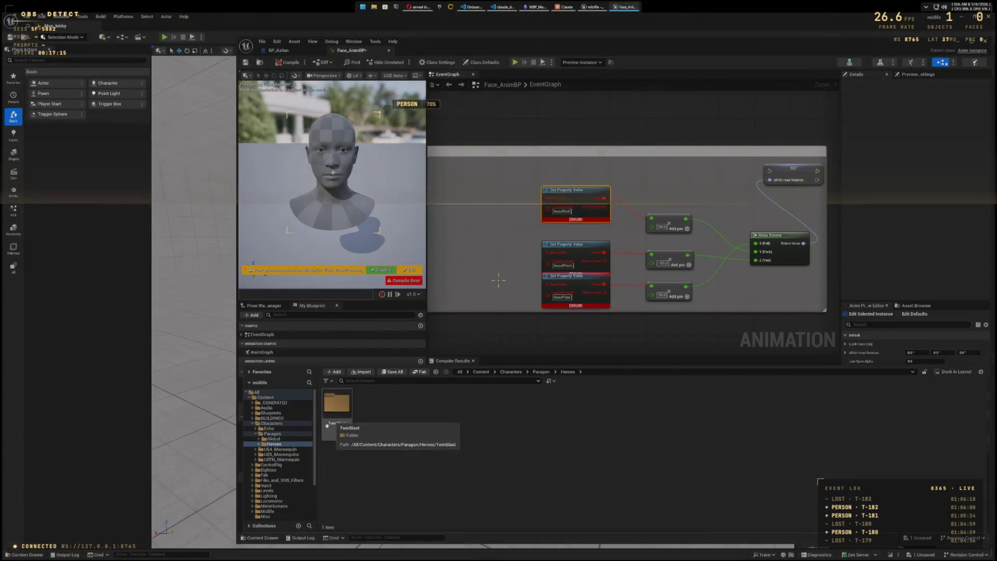
double_click(262, 433)
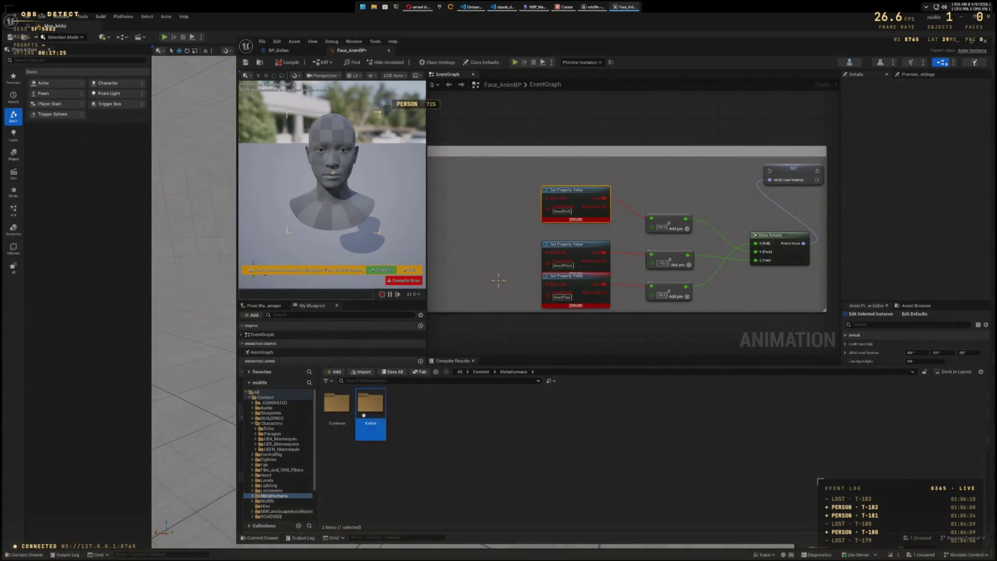
mouse_move(542, 409)
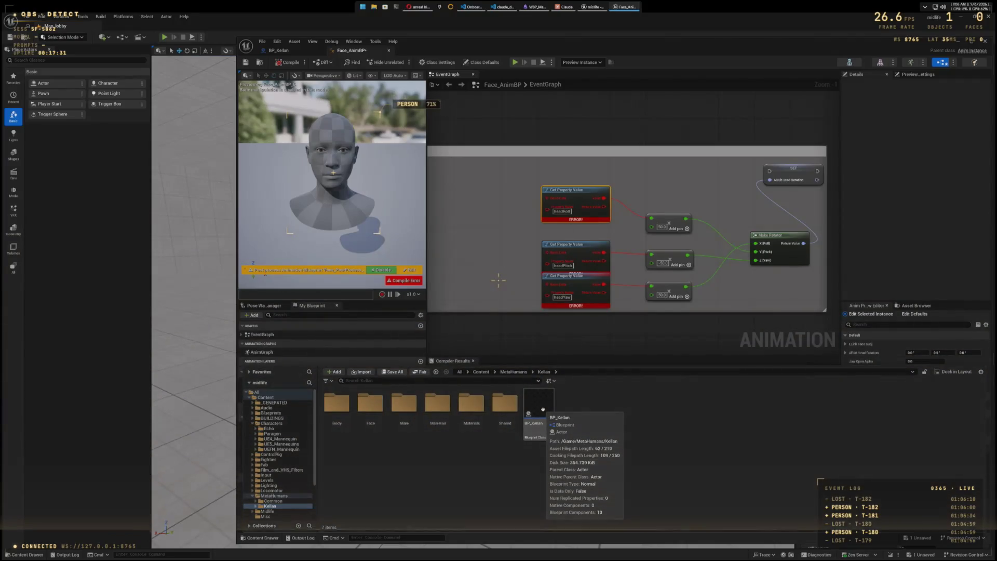
right_click(543, 409)
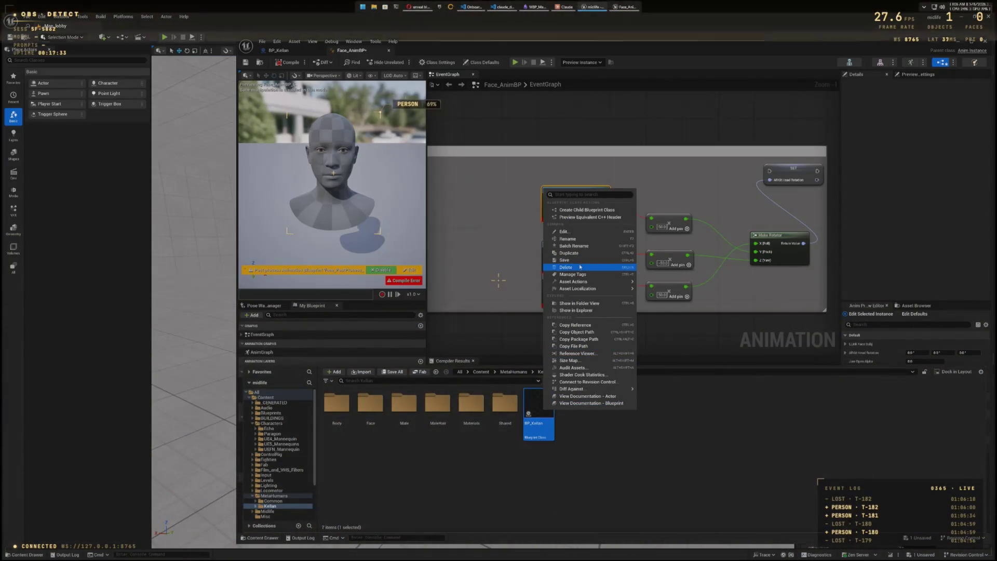
click(566, 267)
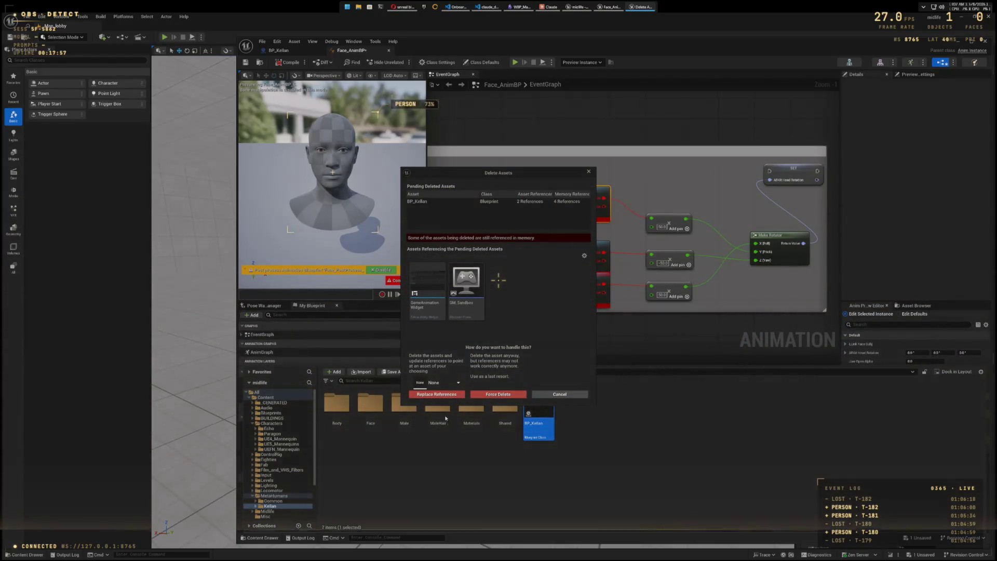
click(460, 383)
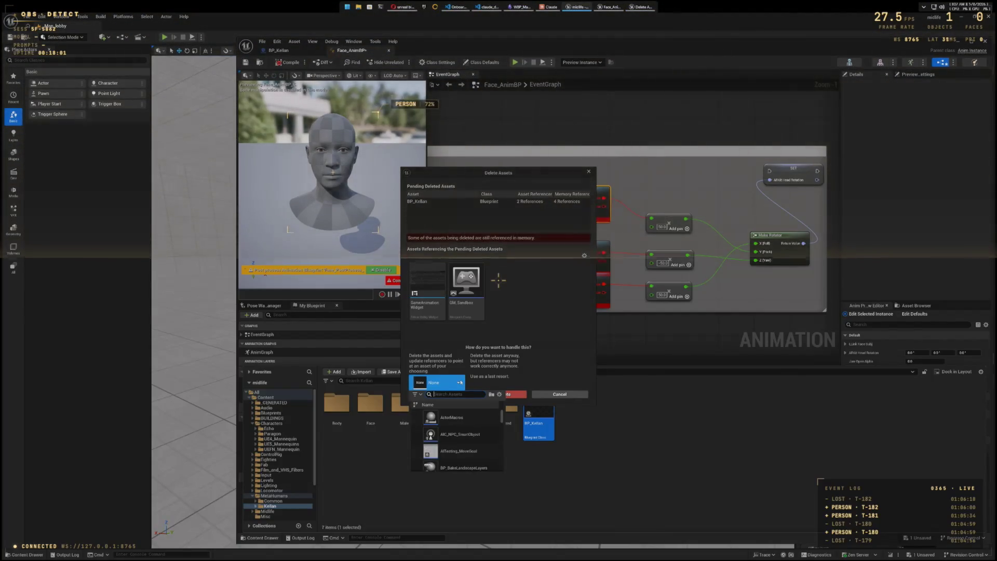
click(453, 364)
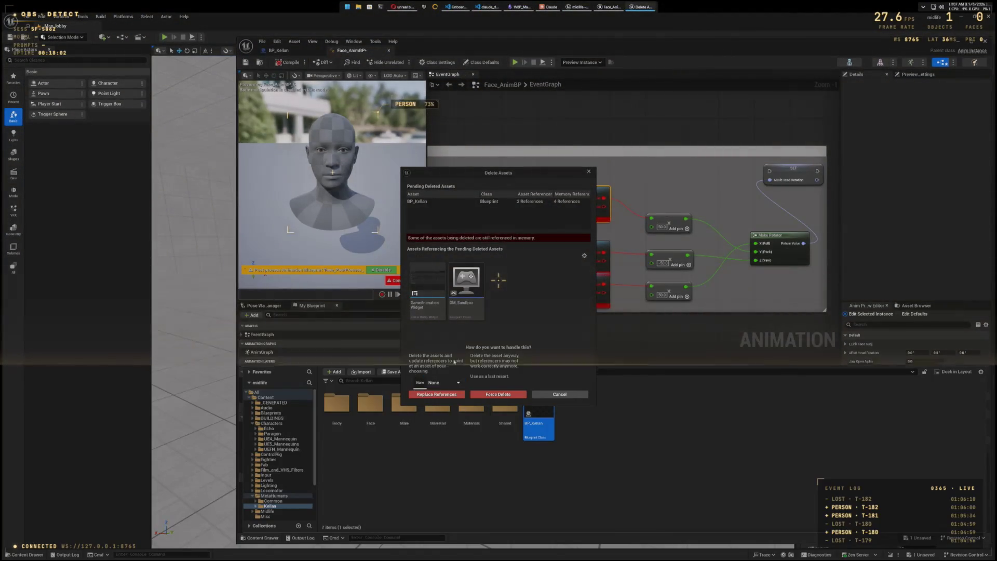
click(491, 394)
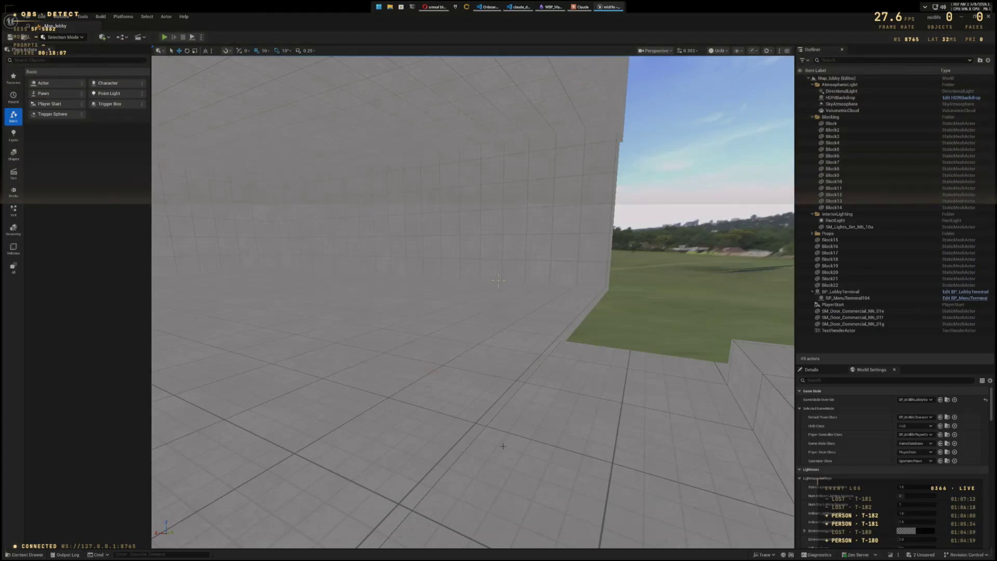
Force-delete the entire MetaHumans/Kellan folder from the content tree
click(30, 553)
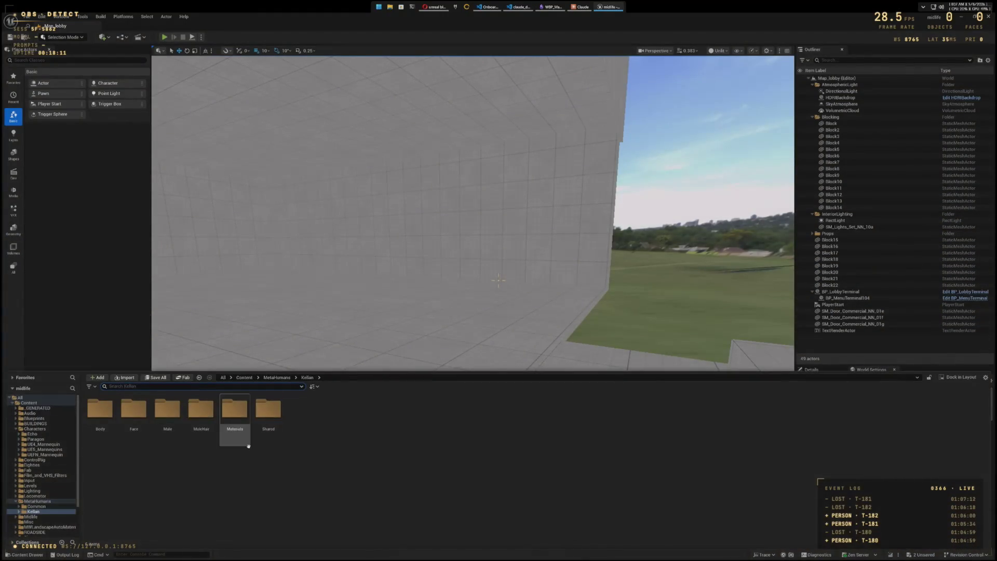
double_click(138, 415)
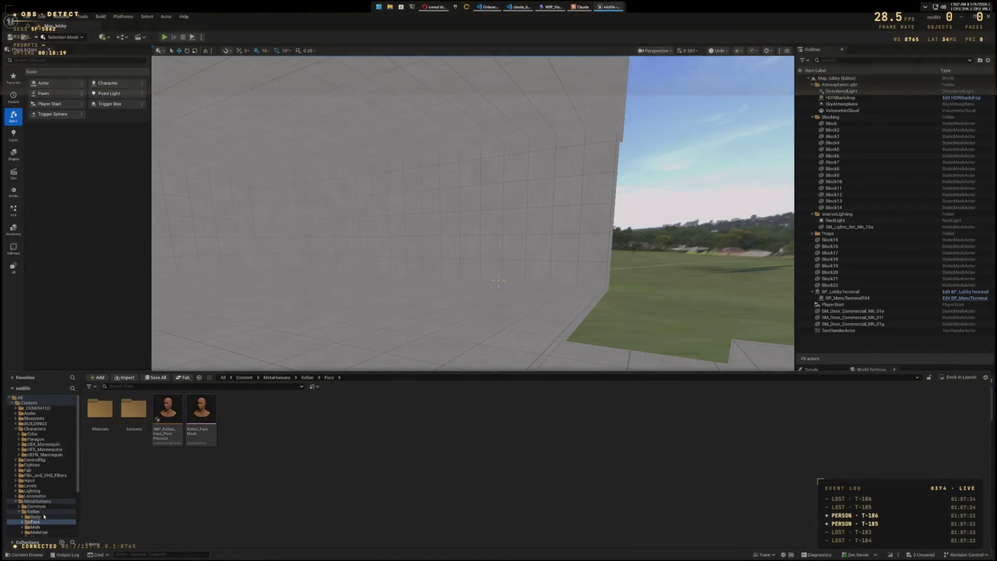
right_click(26, 511)
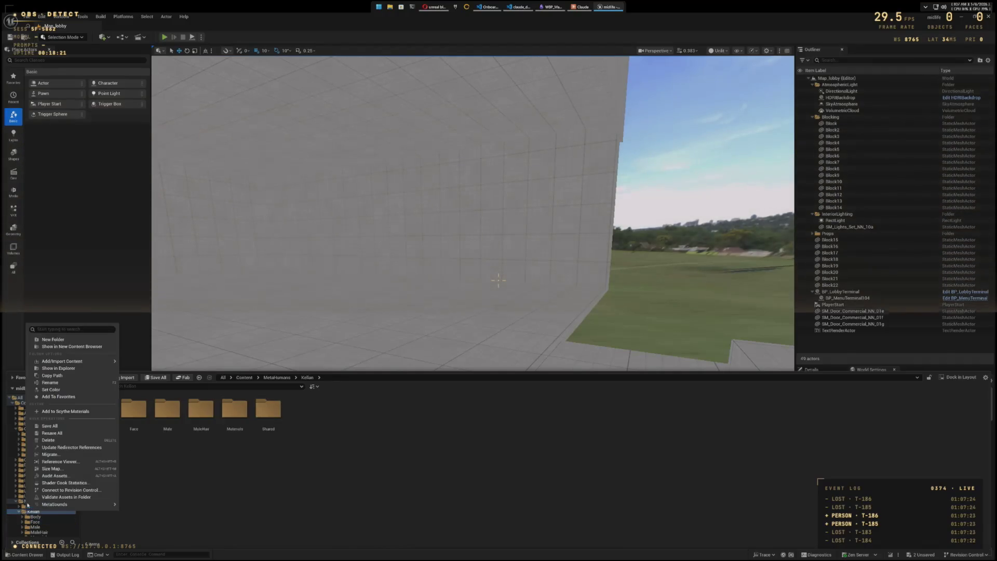
click(46, 440)
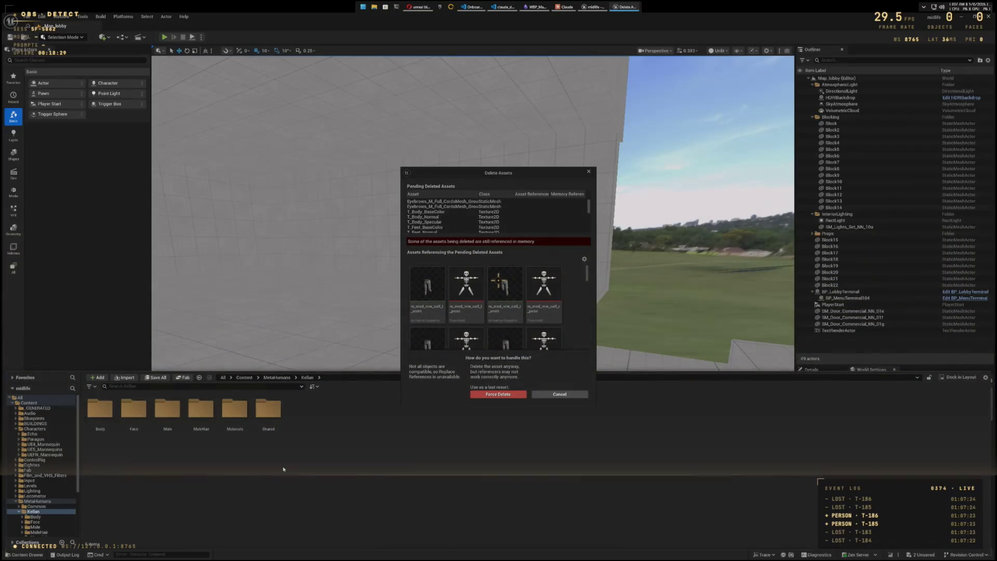
click(487, 397)
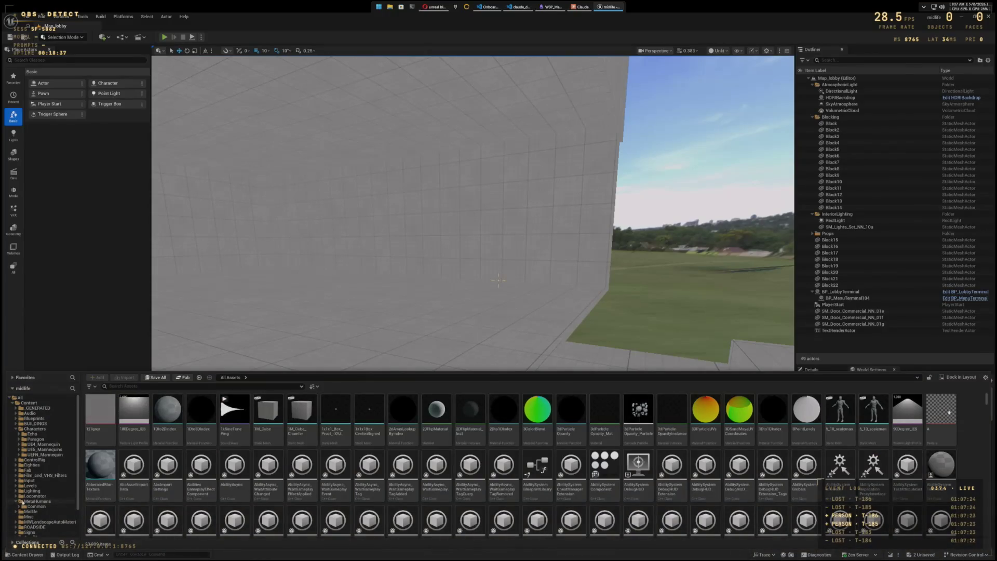
Try deleting the MetaHumans folder, declining to load its many assets
click(23, 502)
right_click(22, 502)
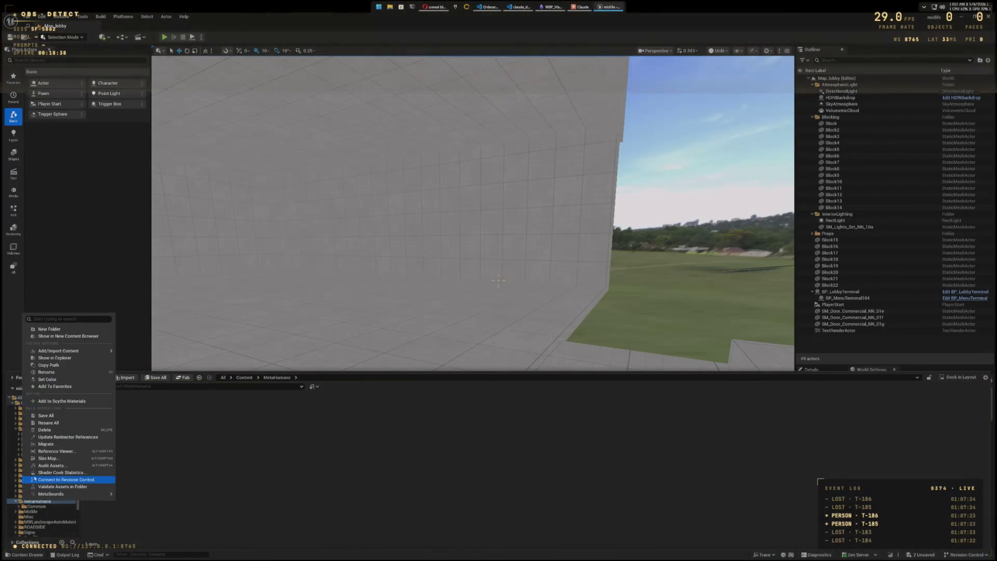
click(45, 429)
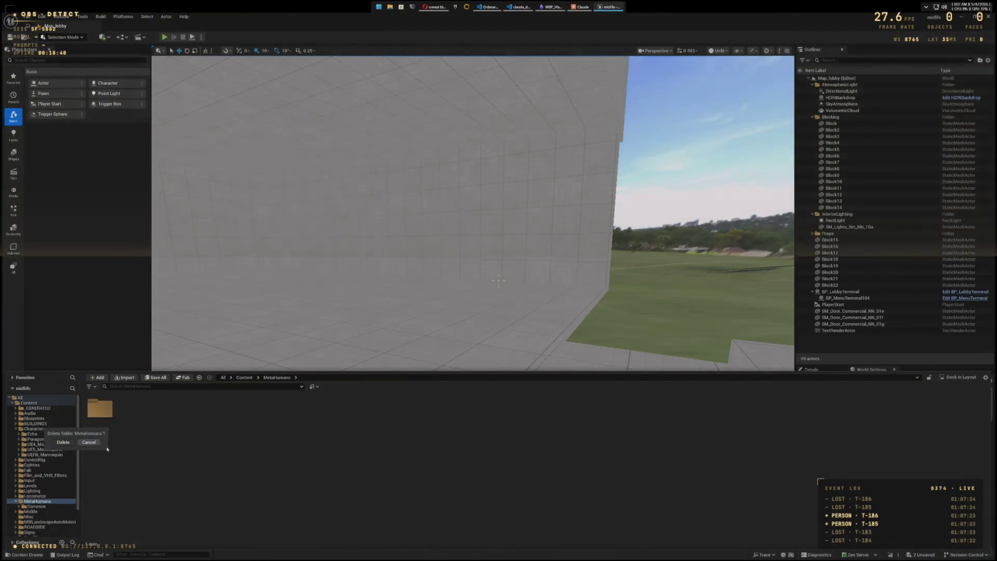
click(69, 443)
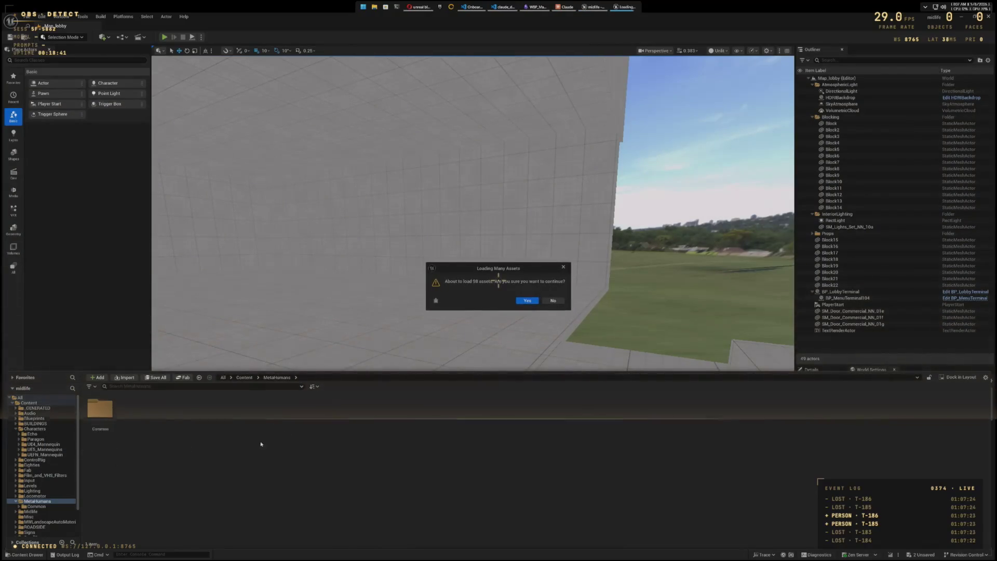
click(542, 301)
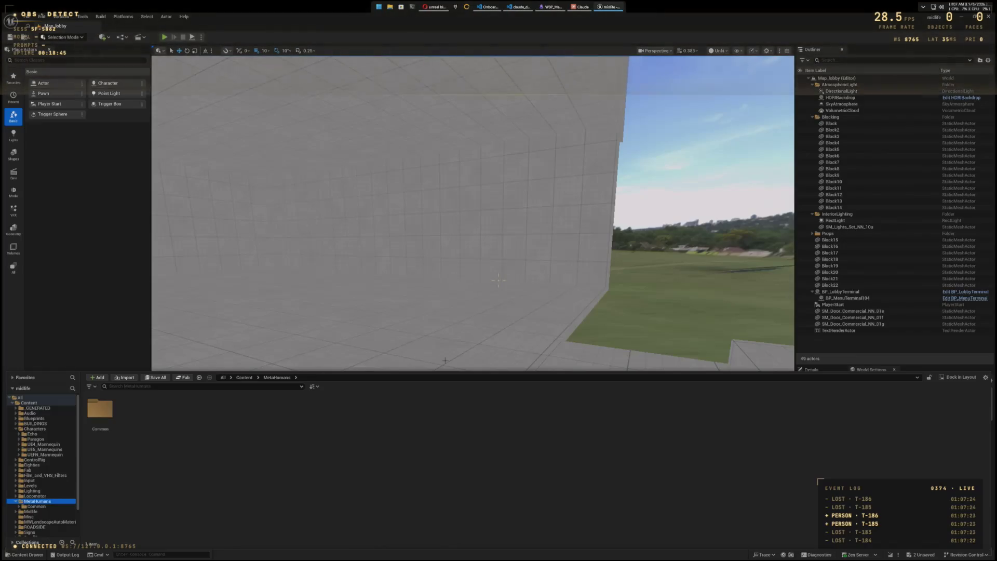
Force-delete the Textures folder inside MetaHumans/Common
double_click(100, 407)
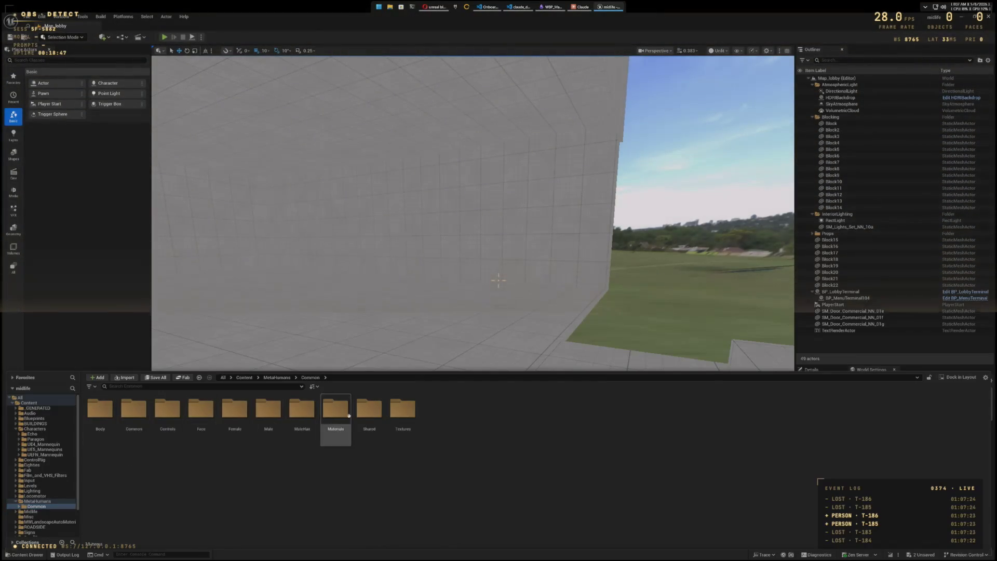
right_click(398, 411)
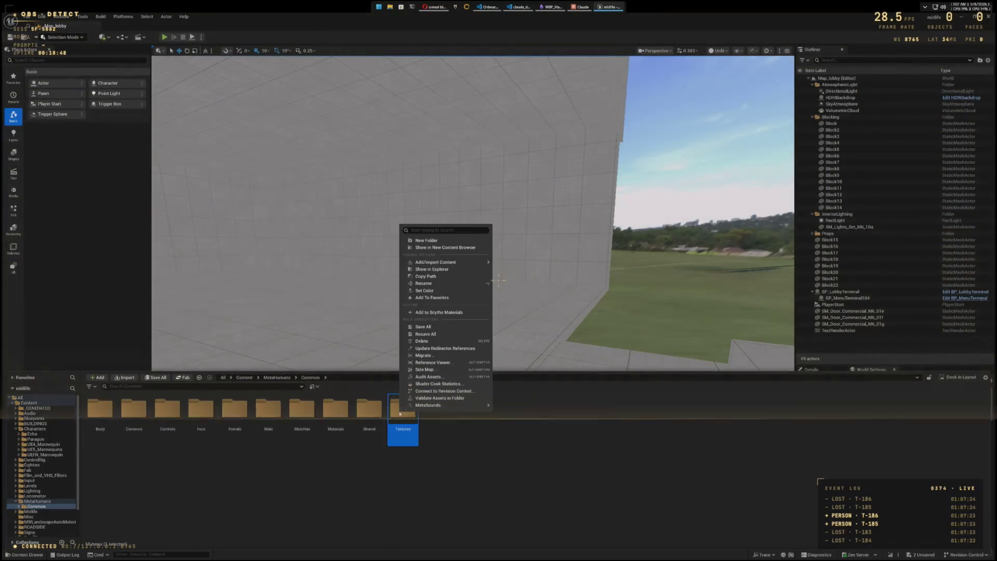
click(423, 342)
click(439, 356)
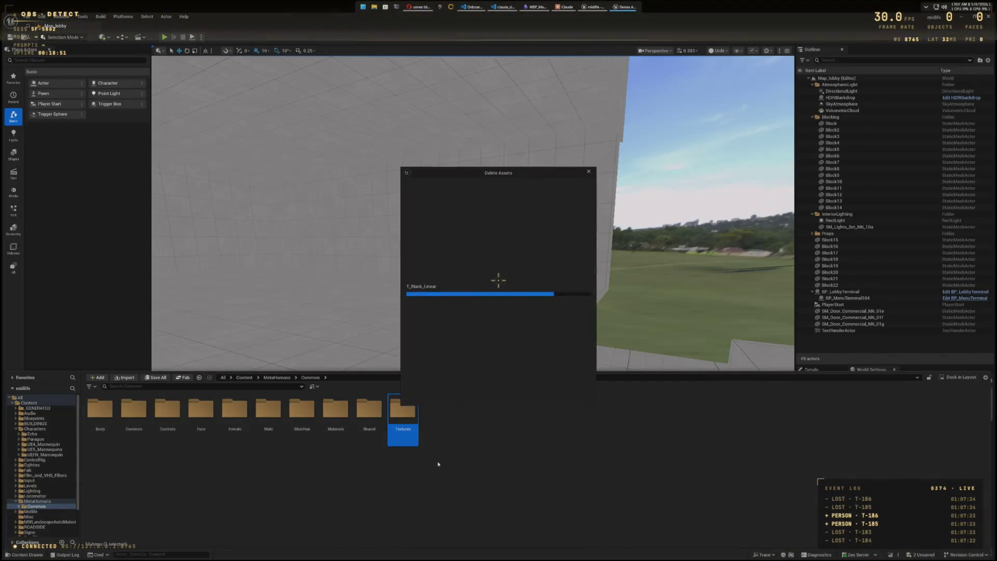
click(487, 394)
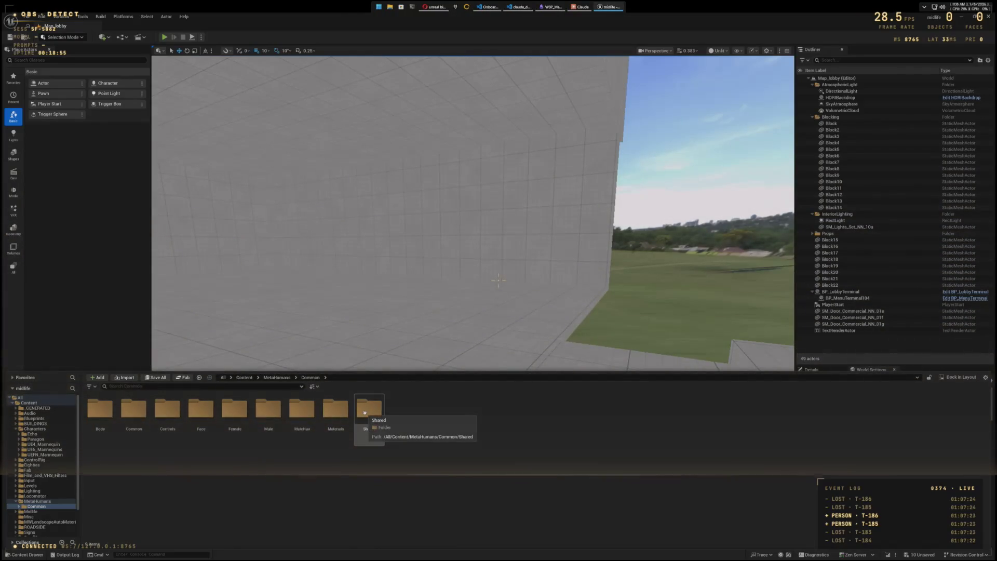
Force-delete the Shared folder holding the simplified MetaHuman materials
right_click(366, 414)
mouse_move(393, 403)
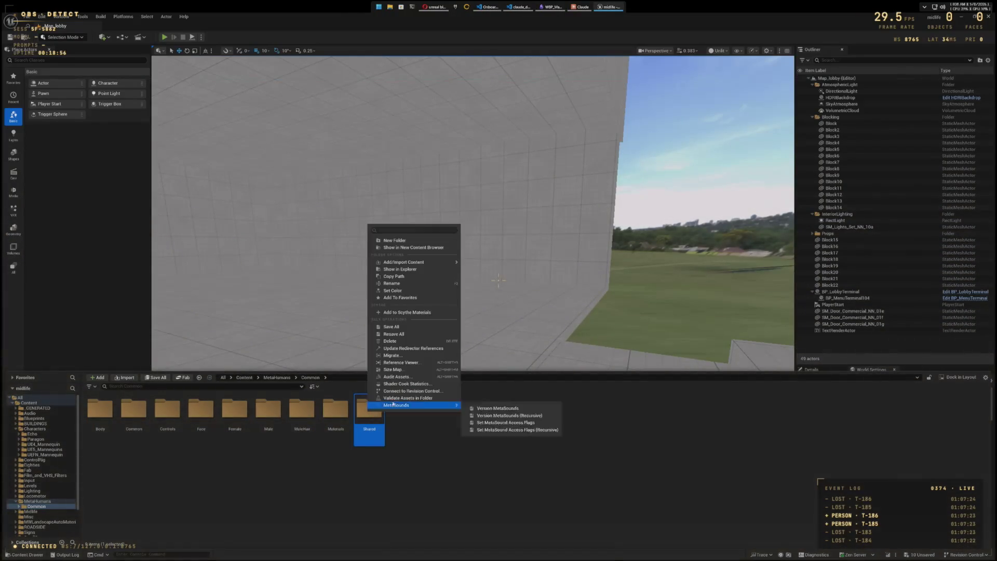
click(395, 341)
click(414, 359)
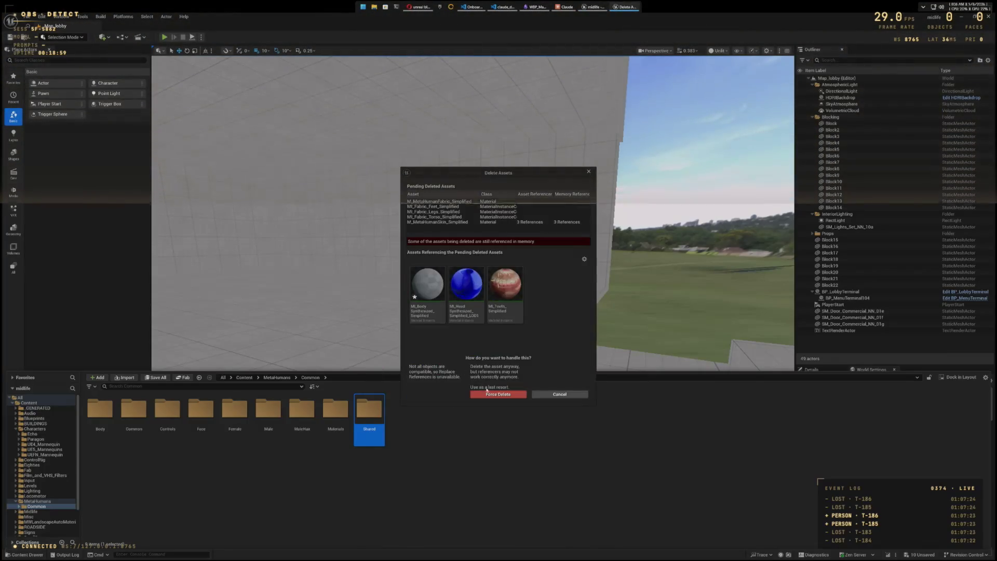
click(491, 393)
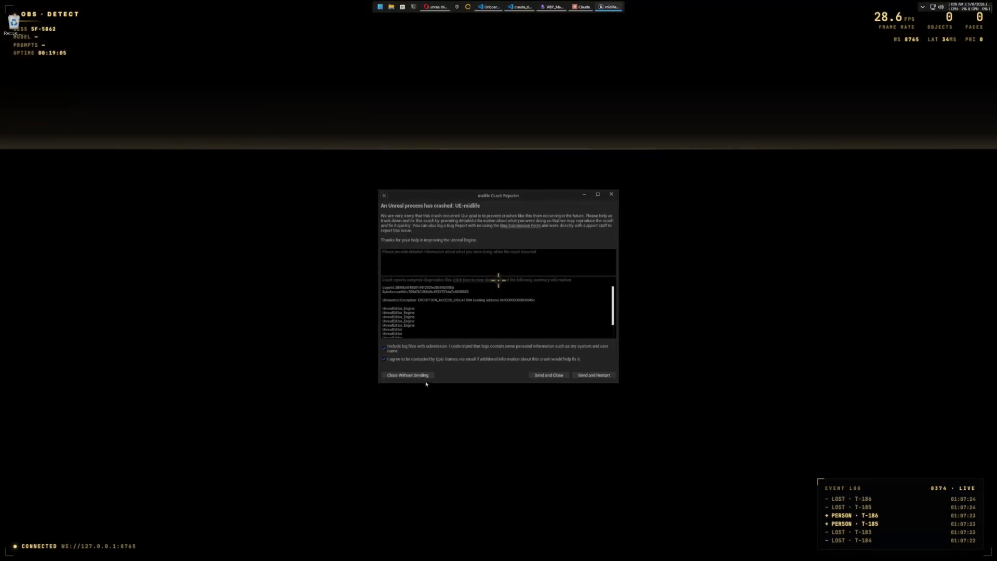
Close the Crash Reporter without sending the report
click(409, 375)
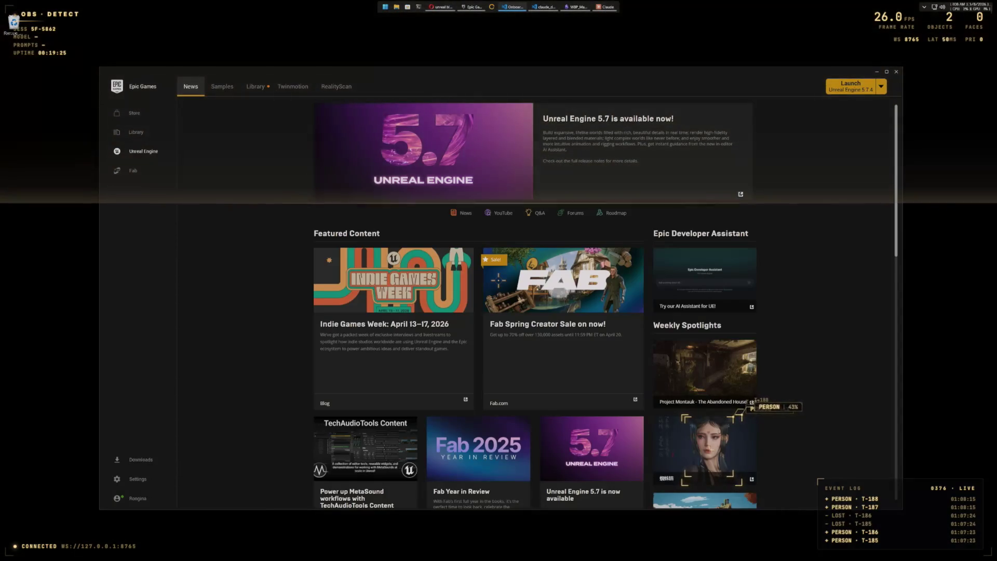
Launch Unreal Engine 5.7 and reopen the midlife project from My Projects
click(859, 89)
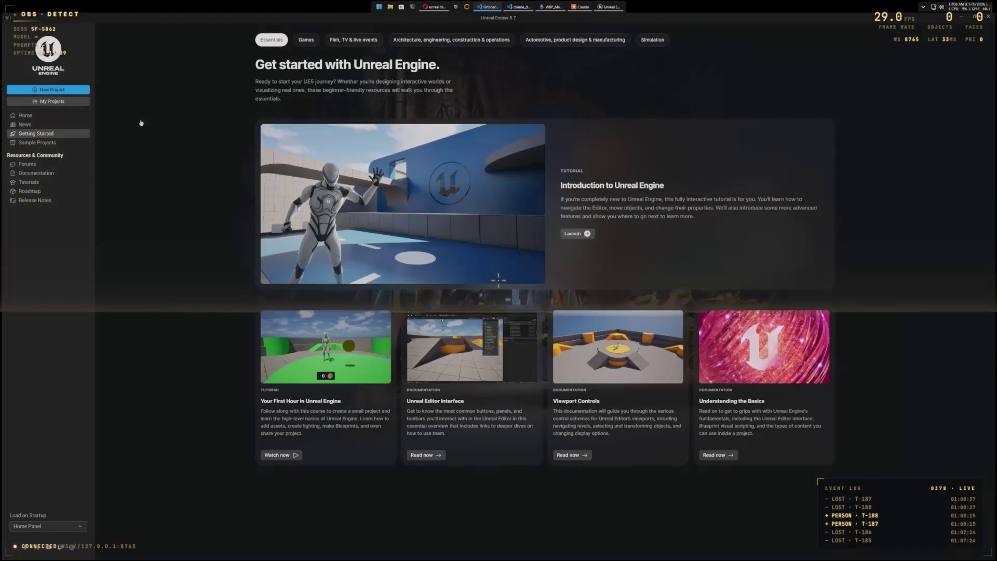
click(72, 101)
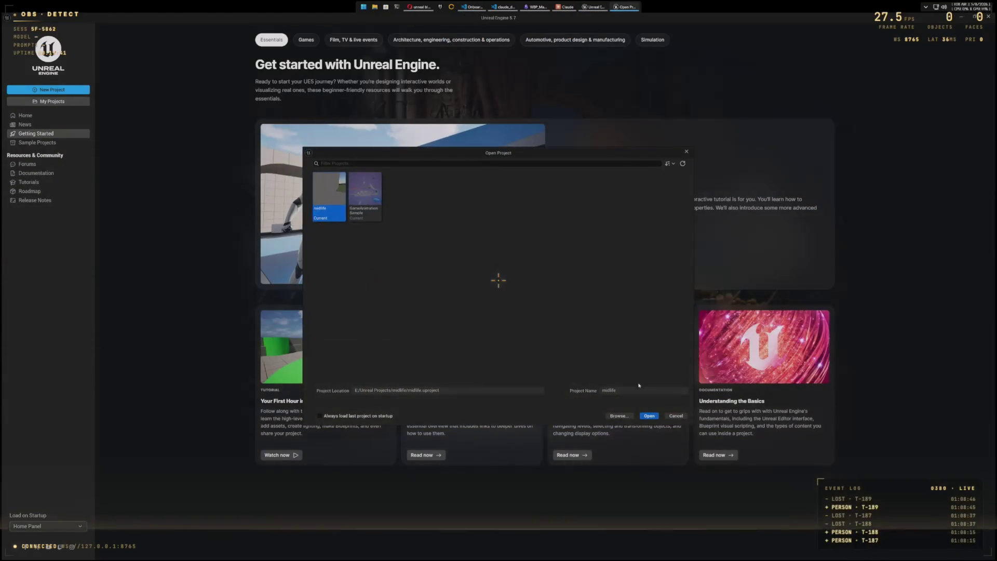
click(650, 416)
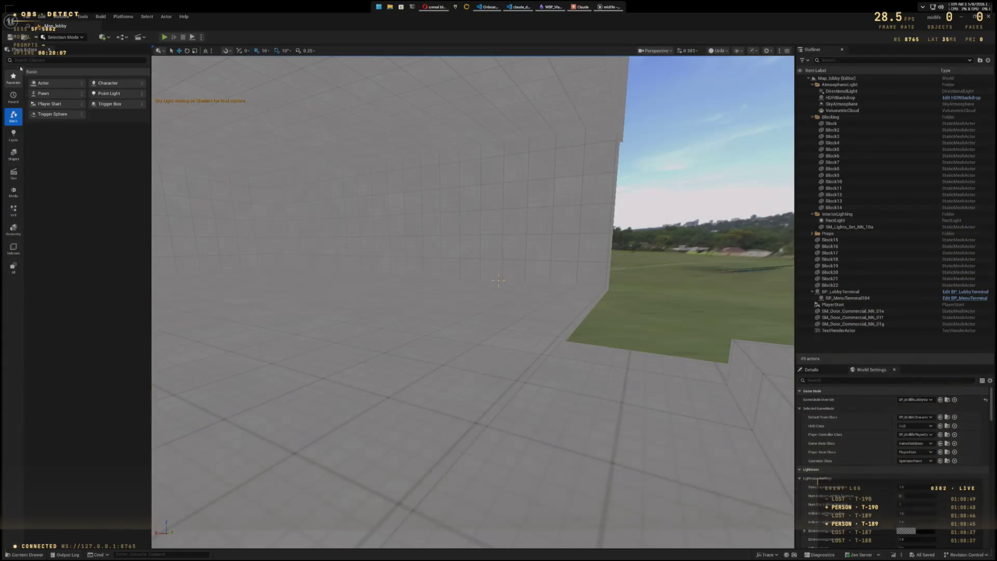
Browse the AnimModifiers and AnimNotifies folders under Blueprints in the Content Drawer
click(33, 554)
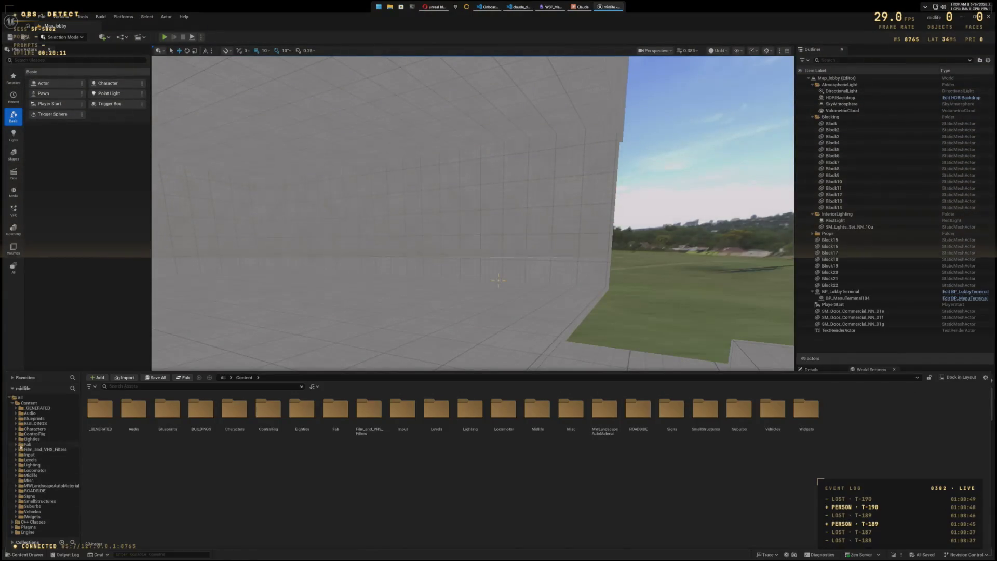
click(15, 418)
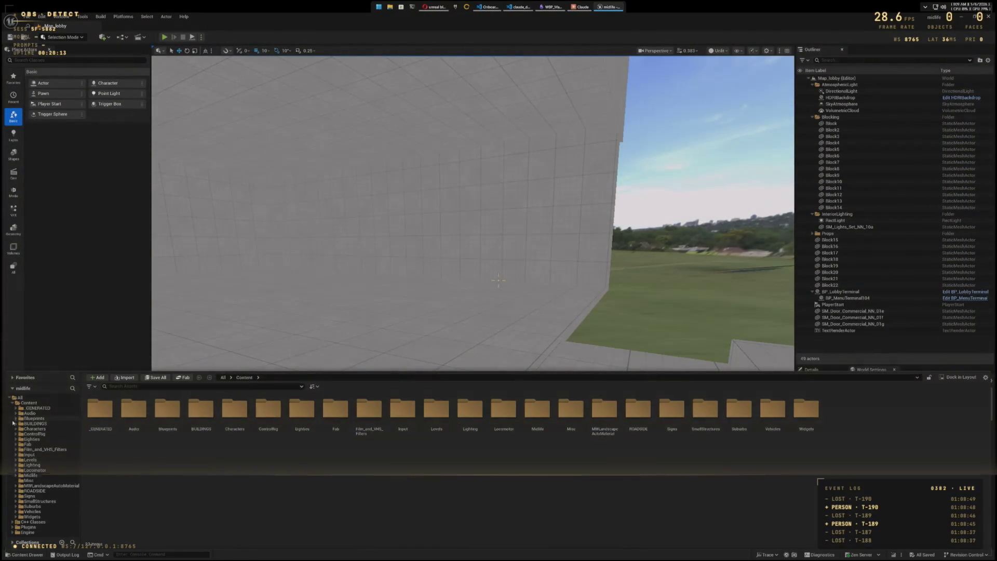
click(37, 429)
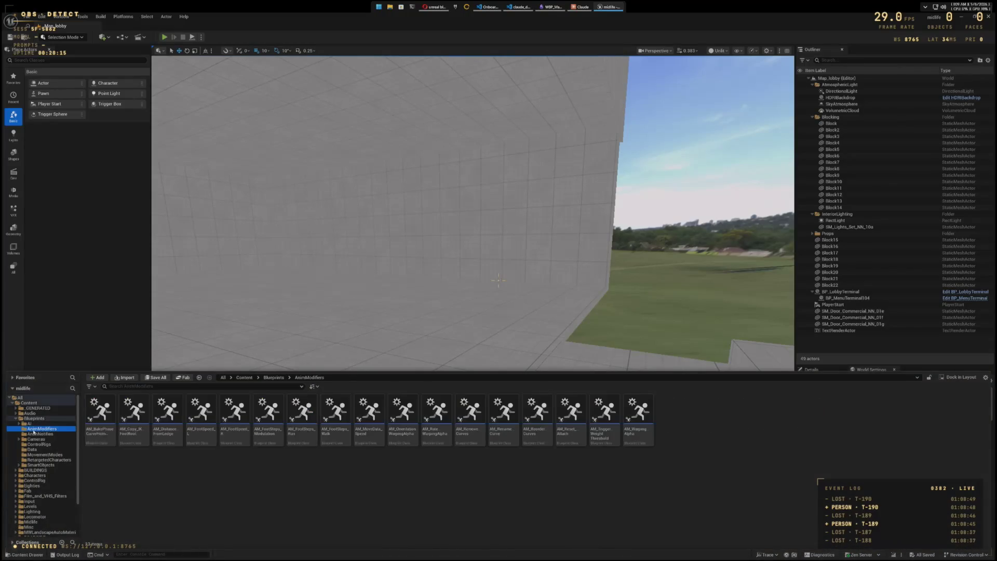
click(40, 434)
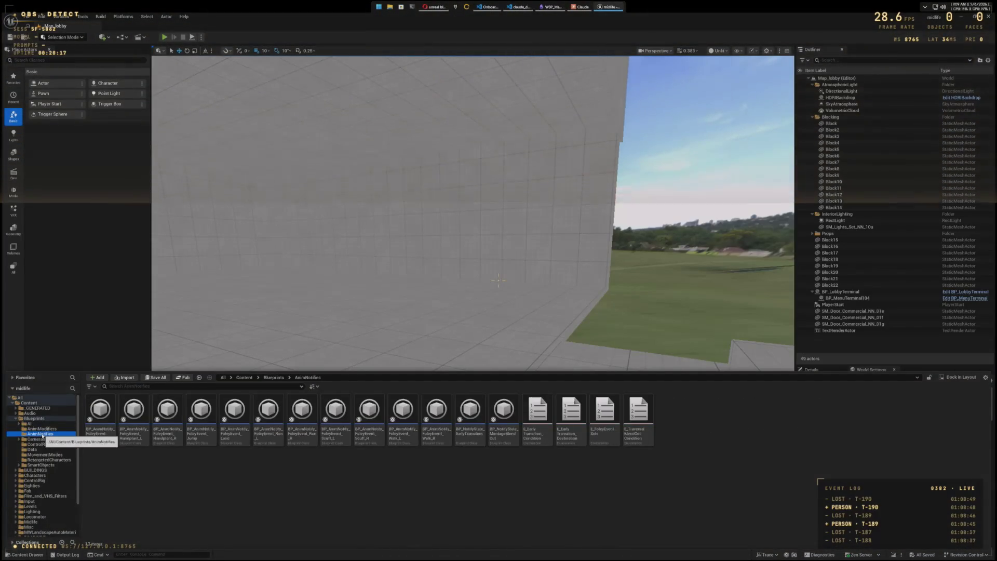
Search all Content for 'faceAnim' and review the matching assets
click(136, 386)
text(faceAnim)
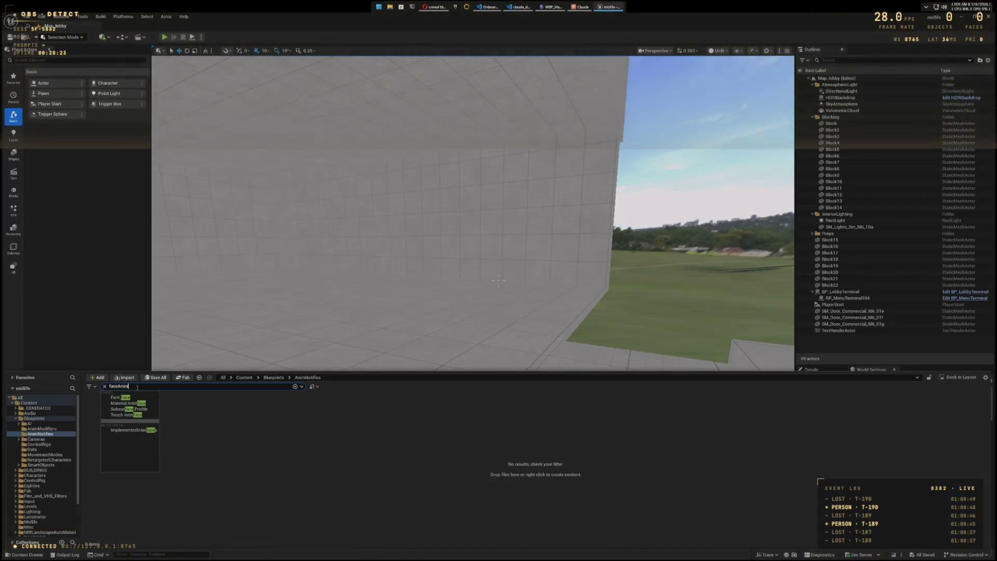
click(41, 404)
click(141, 387)
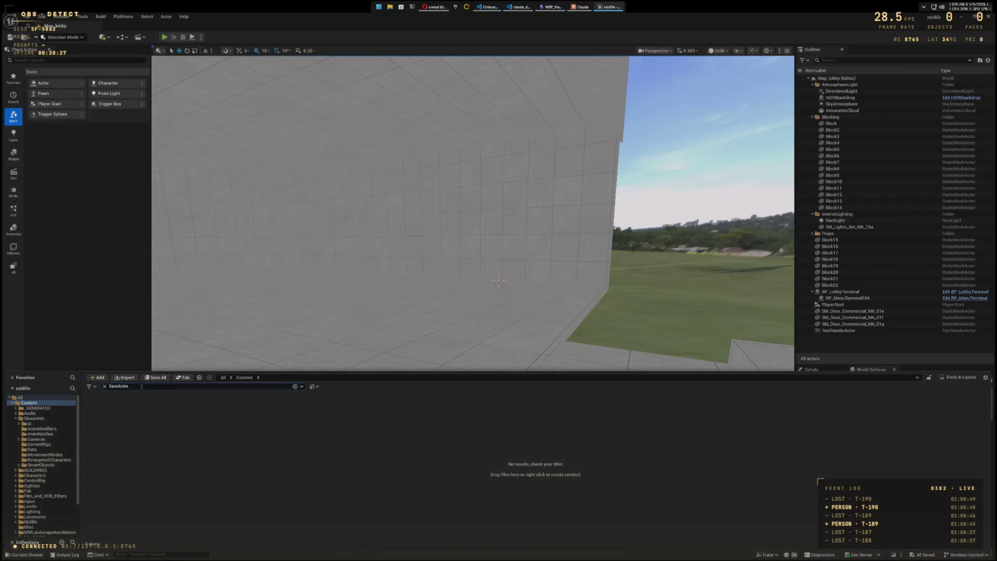
key(BackSpace)
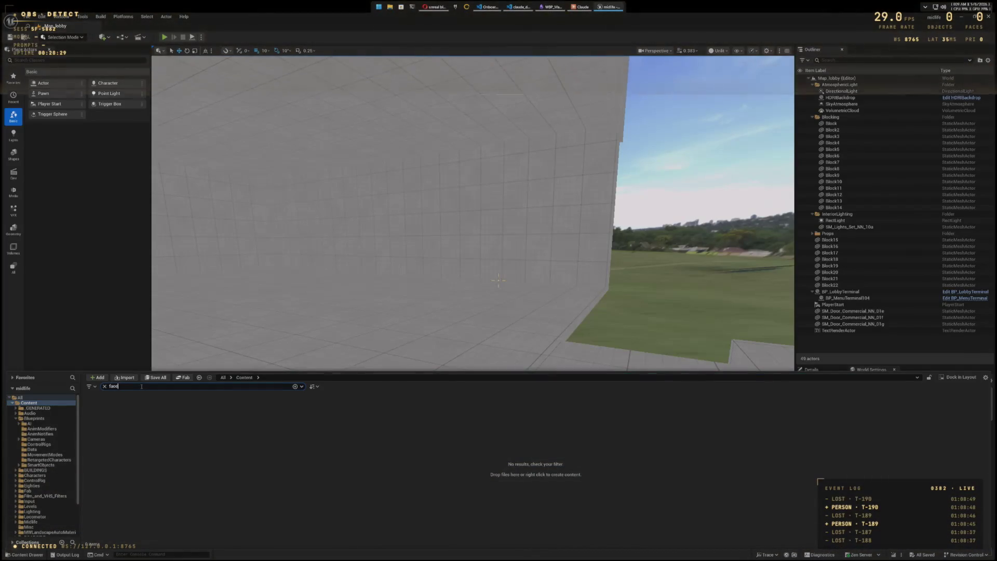
key(BackSpace)
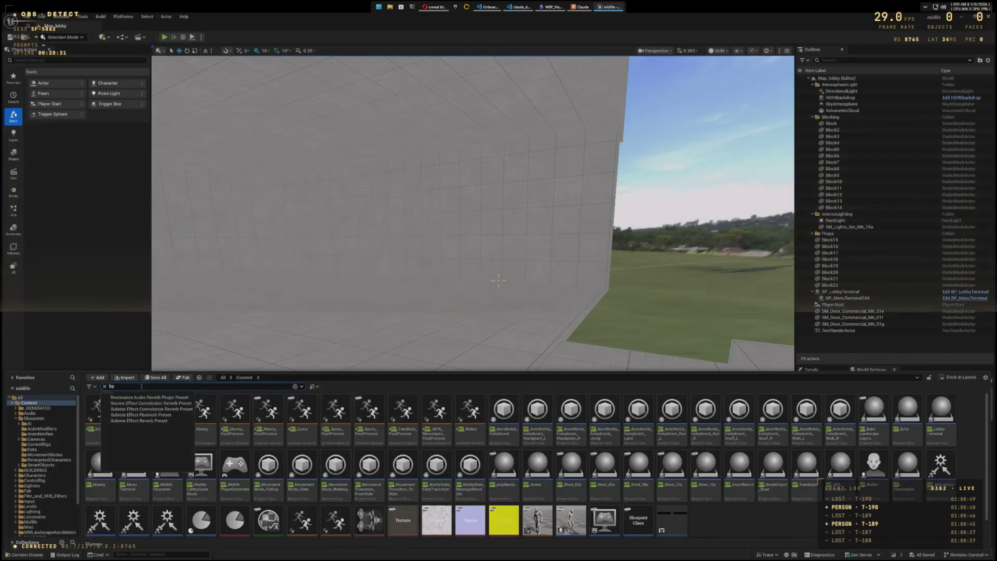
text(p)
text(fa)
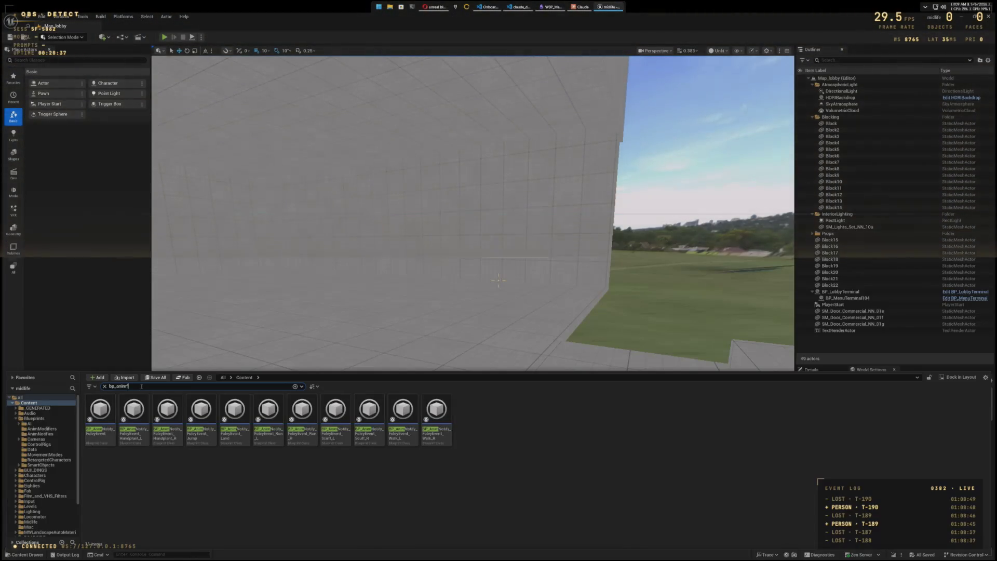
text(a)
key(ctrl+a)
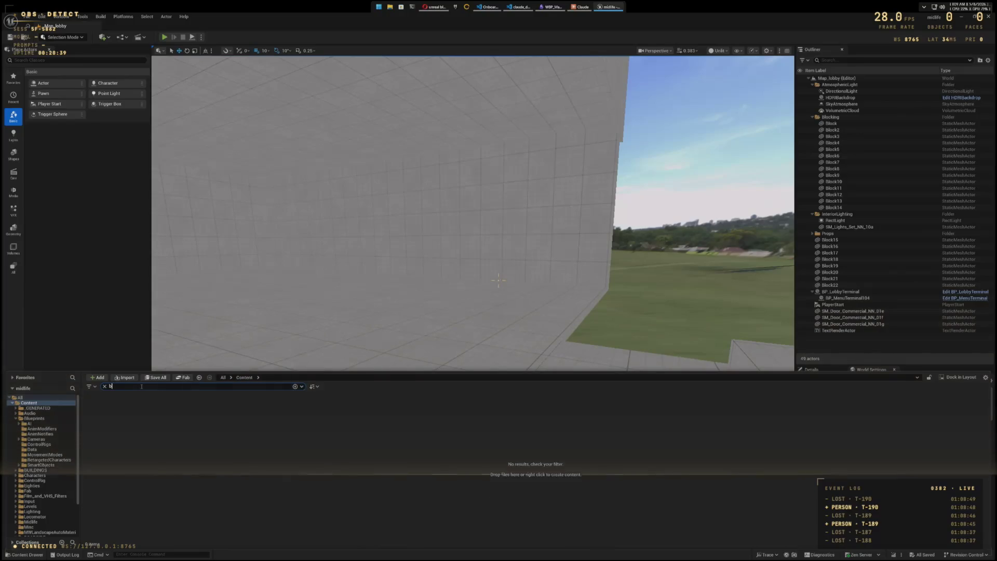
text(face)
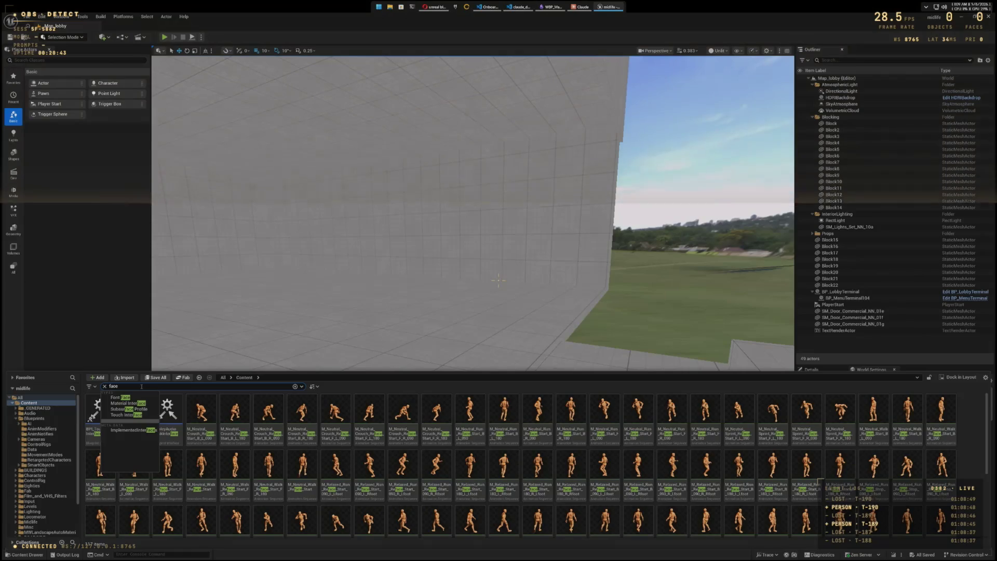
scroll(380, 438, down, 5)
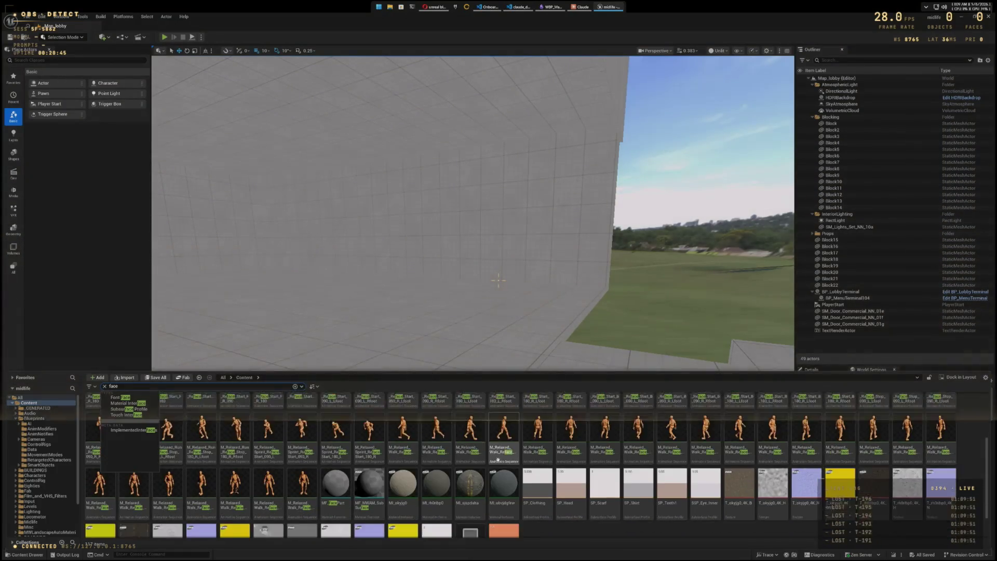
scroll(560, 496, up, 5)
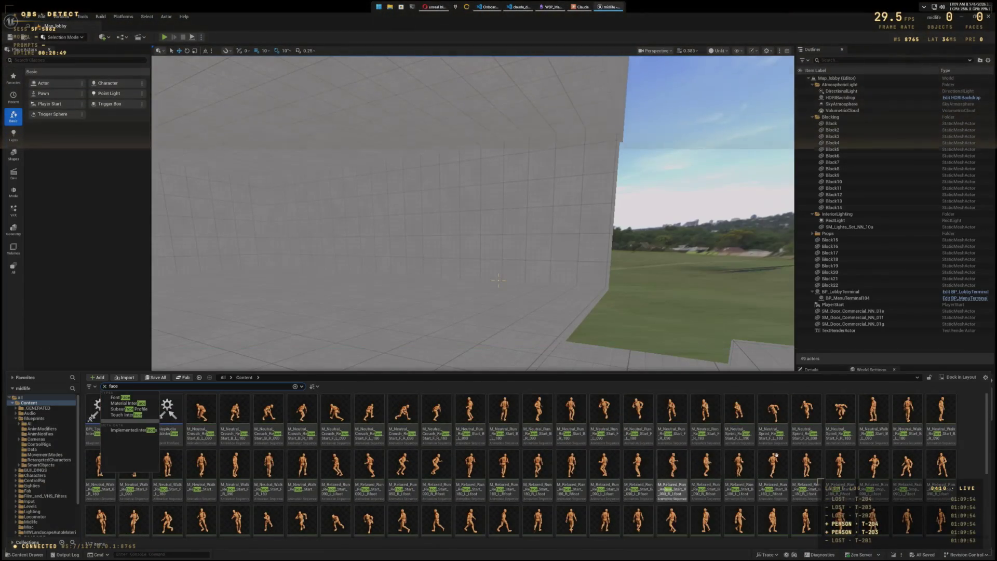
Play-test the lobby with Alt+P, running the mannequin out the window onto the lawn, then stop
click(173, 286)
key(alt+p)
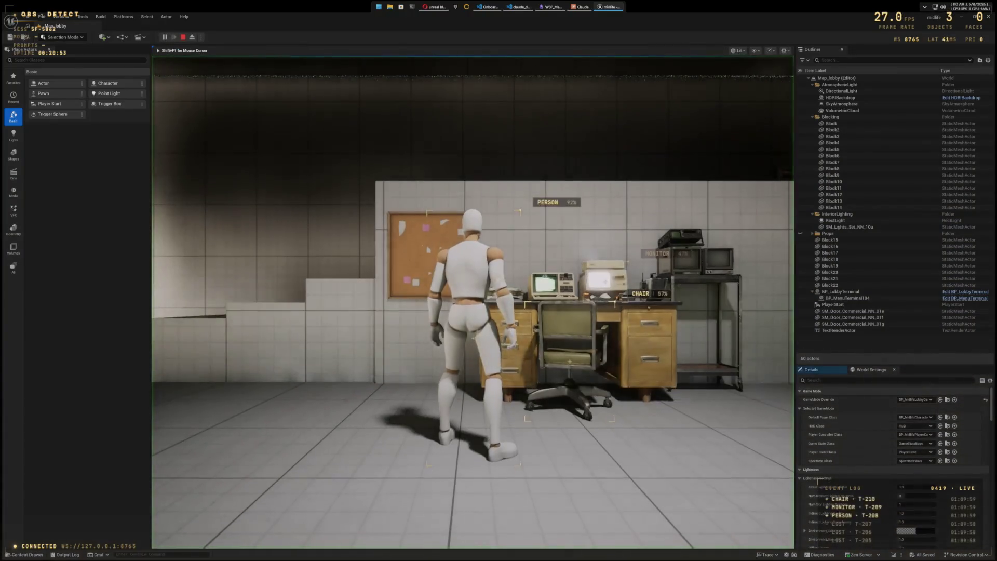
key(w)
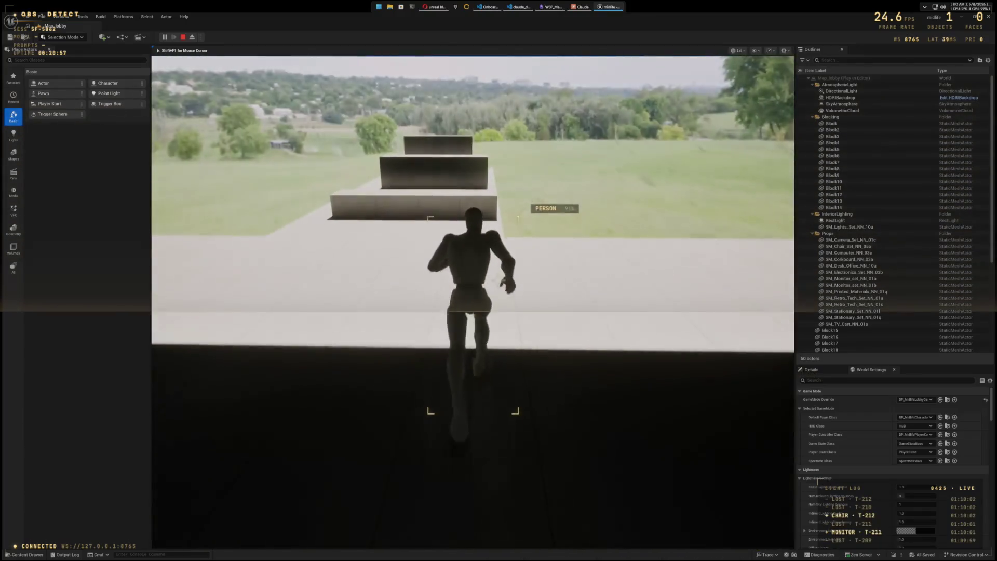
key(space)
key(space)
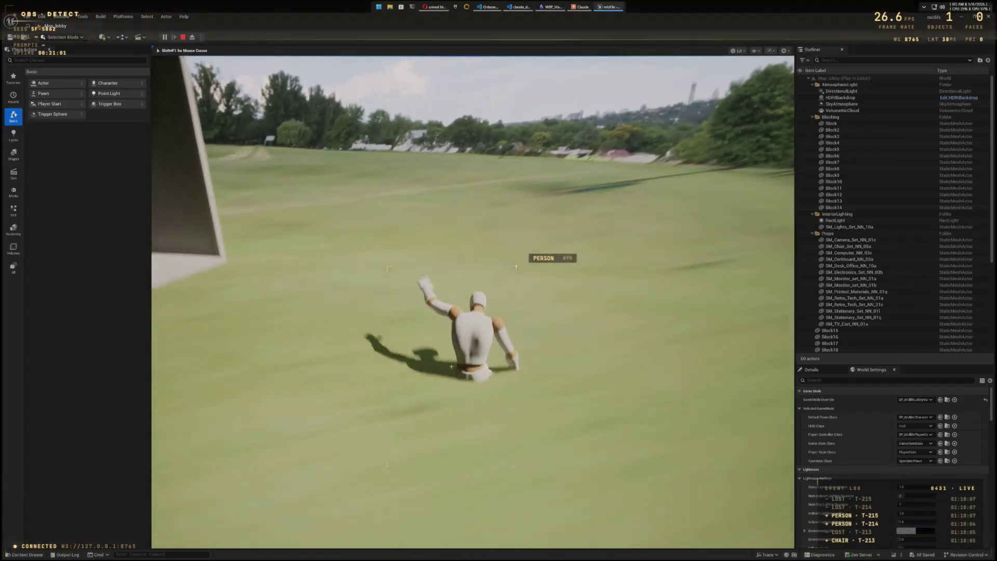
key(Escape)
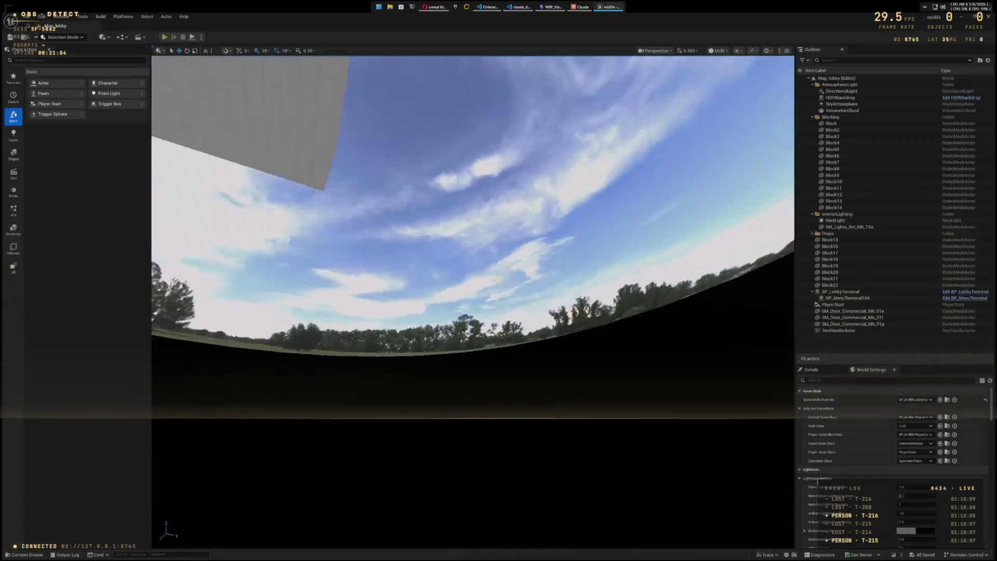
Delete outdoor floor blocks Block18–Block22, then select Block11 and bring back the Content Drawer
drag(549, 445, 583, 524)
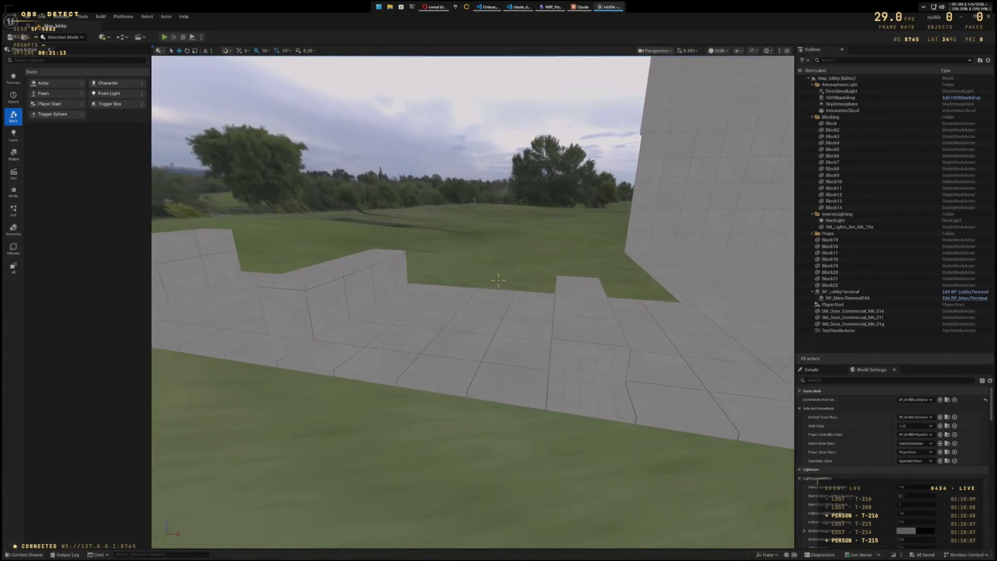
click(544, 320)
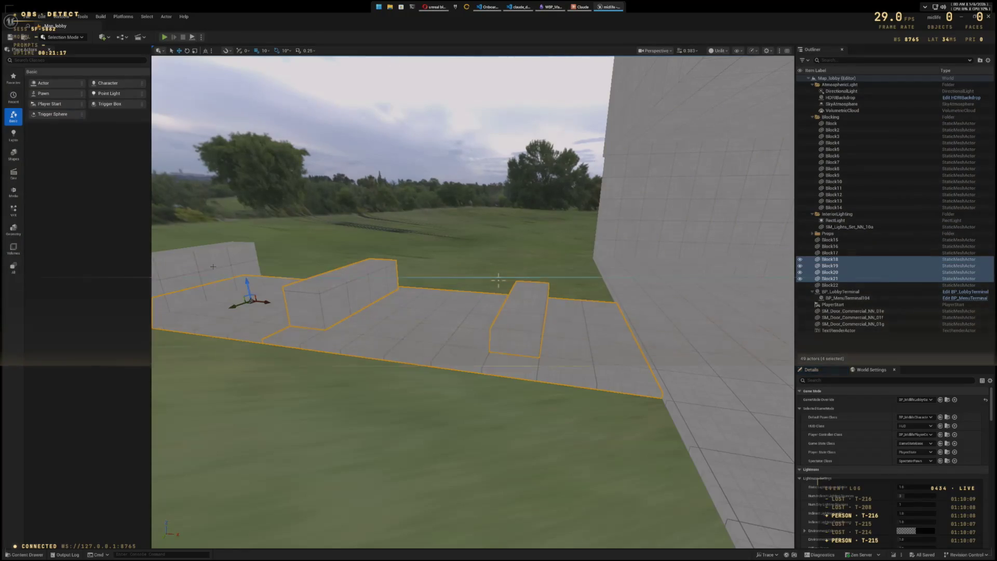
key(Delete)
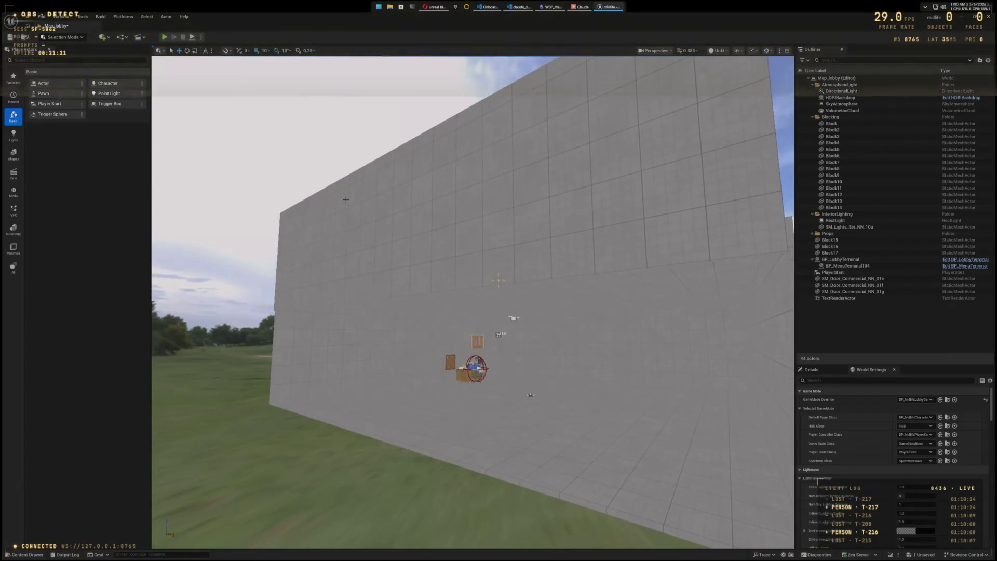
click(400, 200)
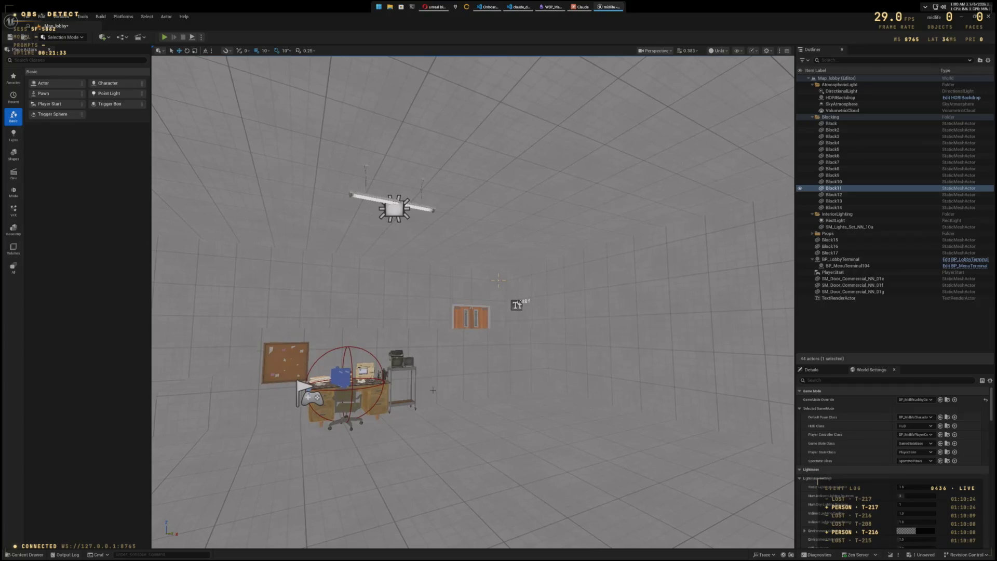
key(ctrl+space)
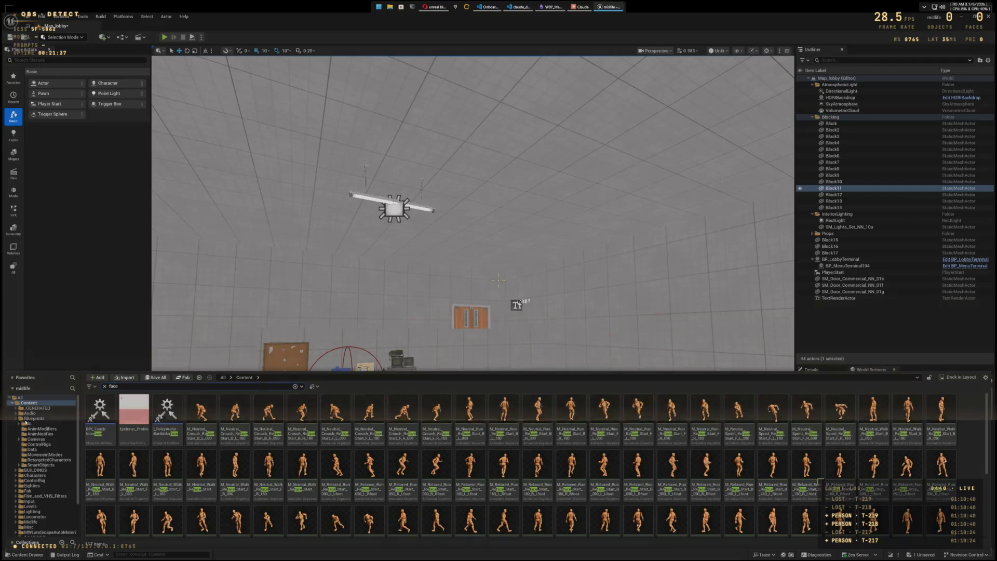
Open SandboxCharacter_CMC from the unfiltered Blueprints folder and bring its Crouch, Strafe and Aim sections into view
click(32, 418)
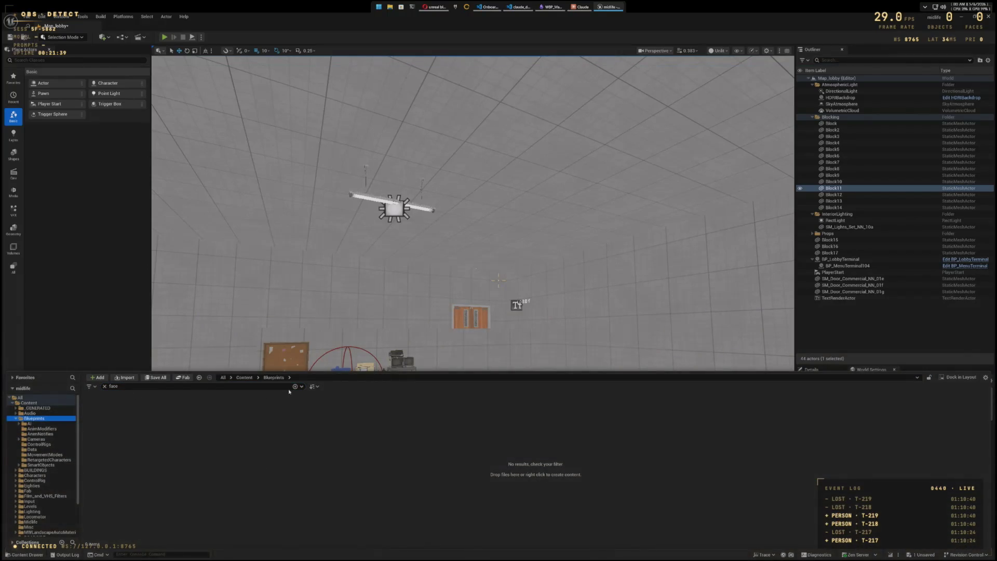
click(105, 386)
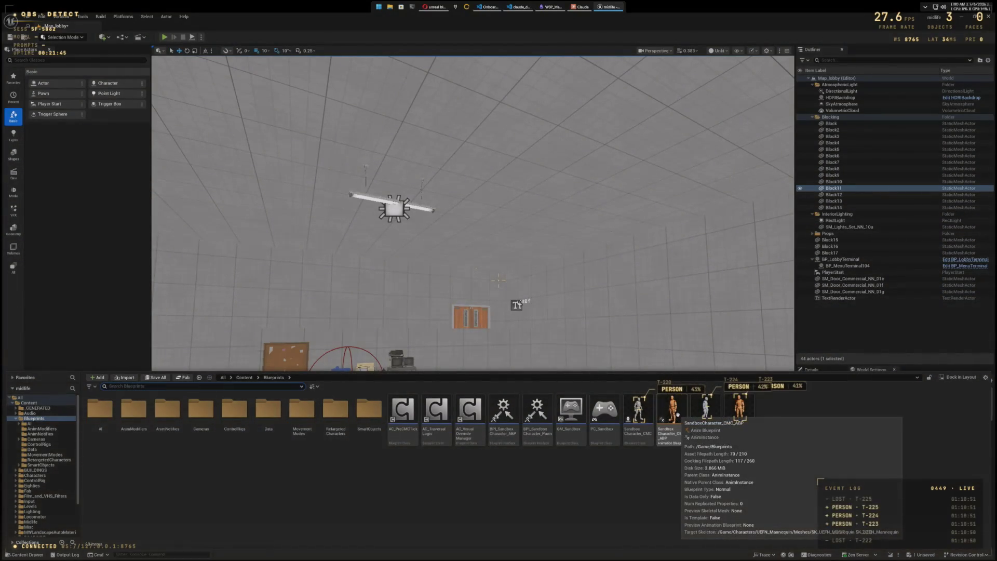
double_click(649, 415)
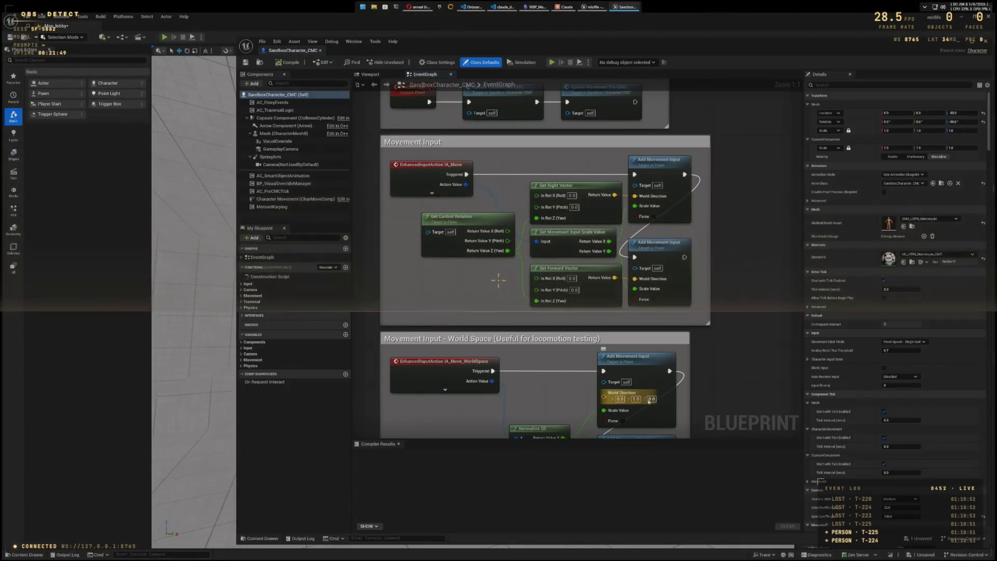
scroll(742, 370, down, 2)
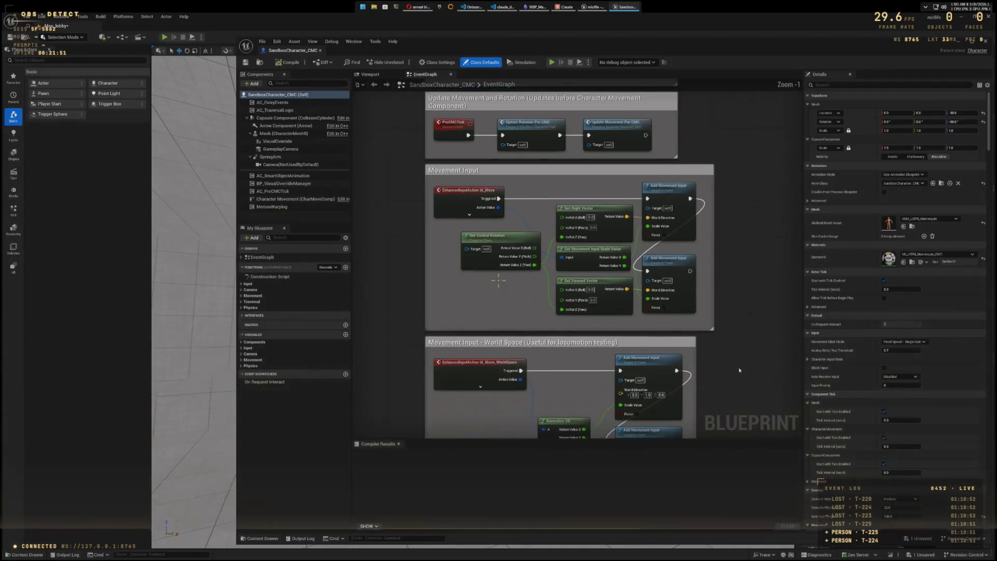
mouse_move(746, 373)
mouse_down()
mouse_move(717, 322)
mouse_move(699, 240)
mouse_up()
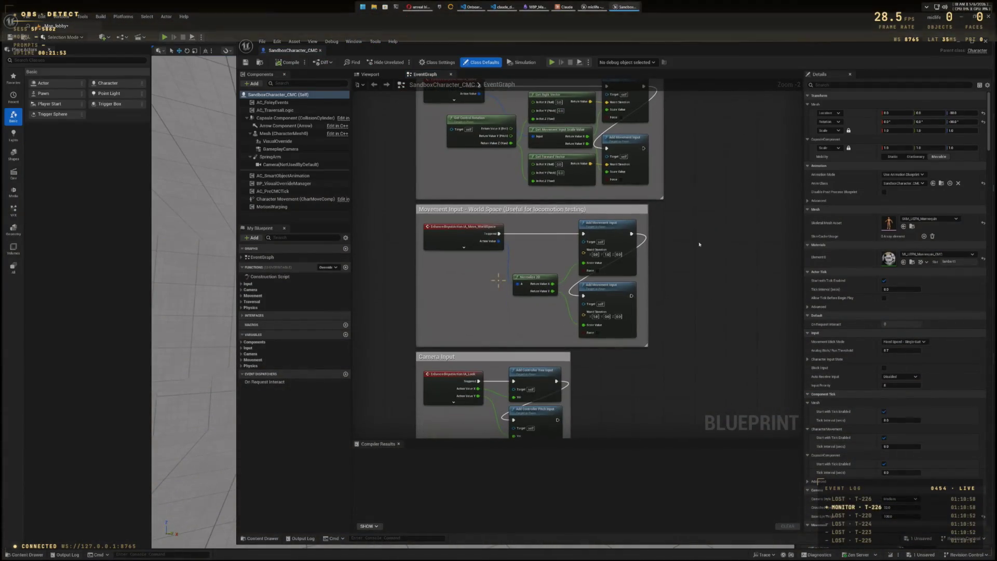
drag(712, 316, 673, 88)
mouse_move(628, 223)
mouse_down()
mouse_move(721, 125)
mouse_move(707, 99)
mouse_up()
mouse_move(767, 312)
mouse_down()
mouse_move(734, 140)
mouse_move(714, 134)
mouse_up()
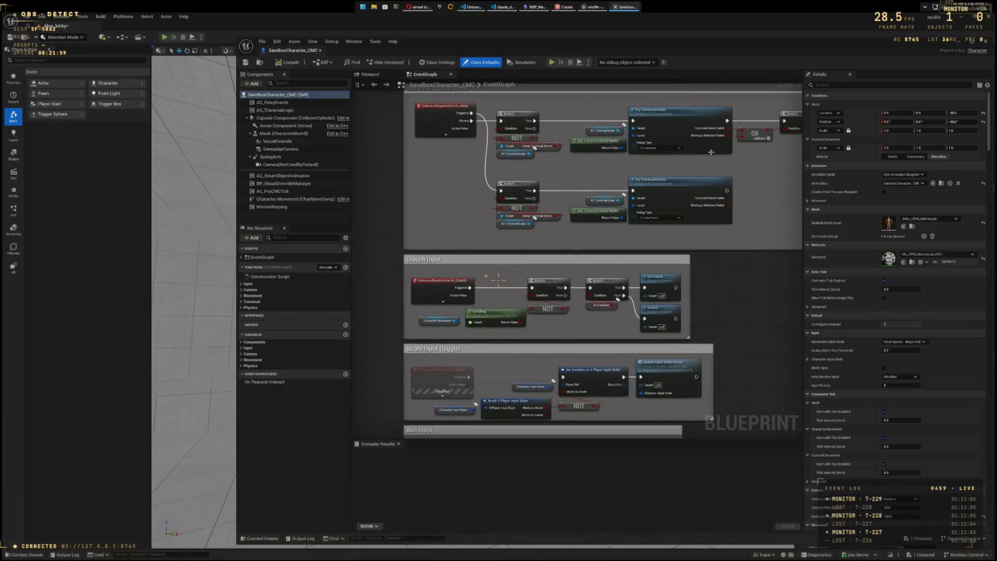
drag(718, 262, 763, 95)
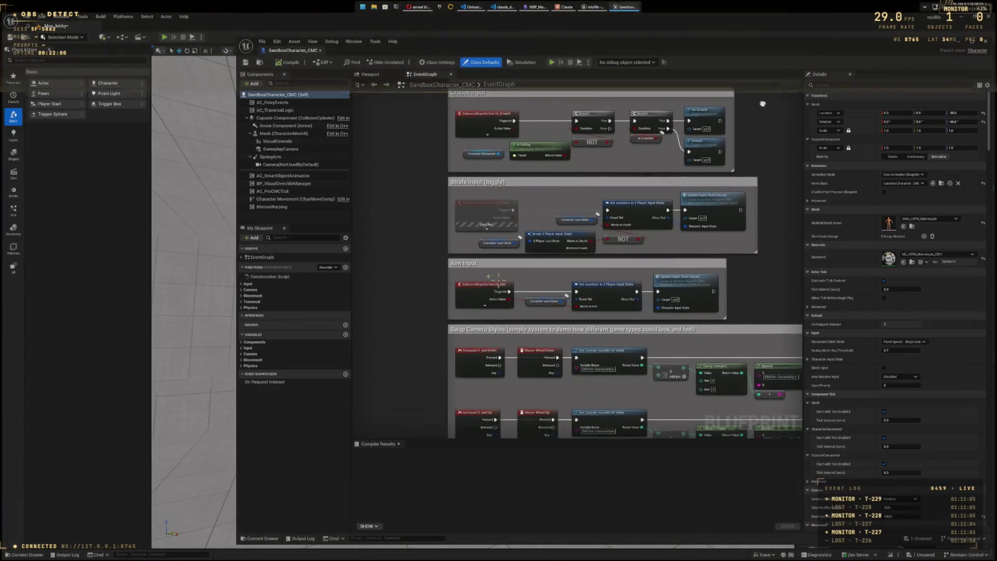
Set the disabled Strafe Input node to Enable Compile Always, compile the blueprint, and close its editor
right_click(487, 205)
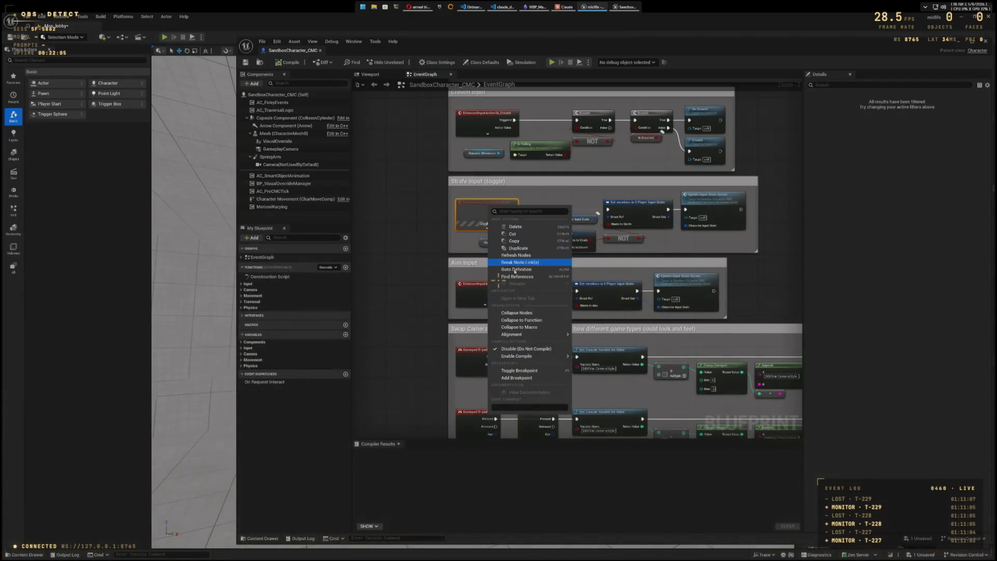
mouse_move(520, 357)
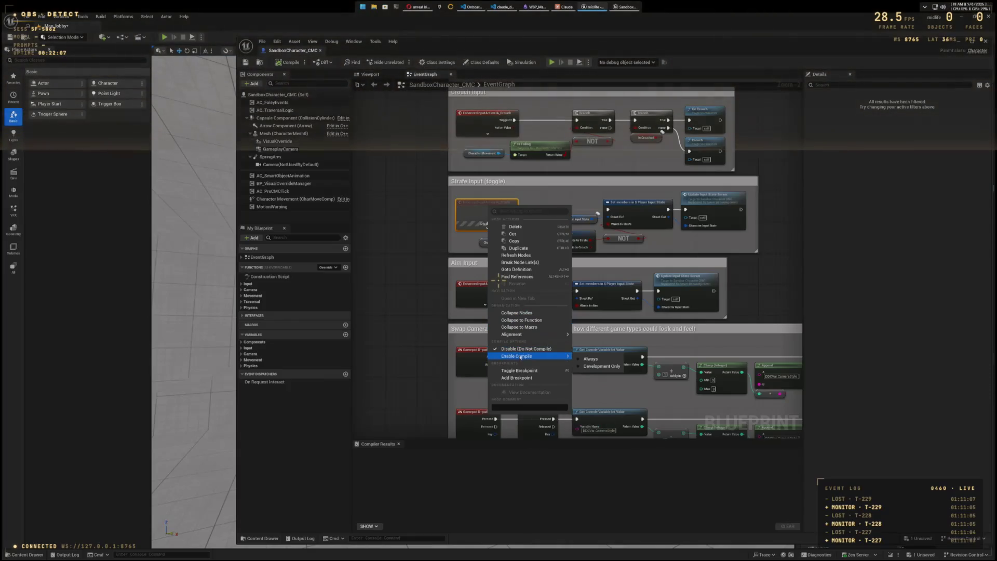
click(515, 351)
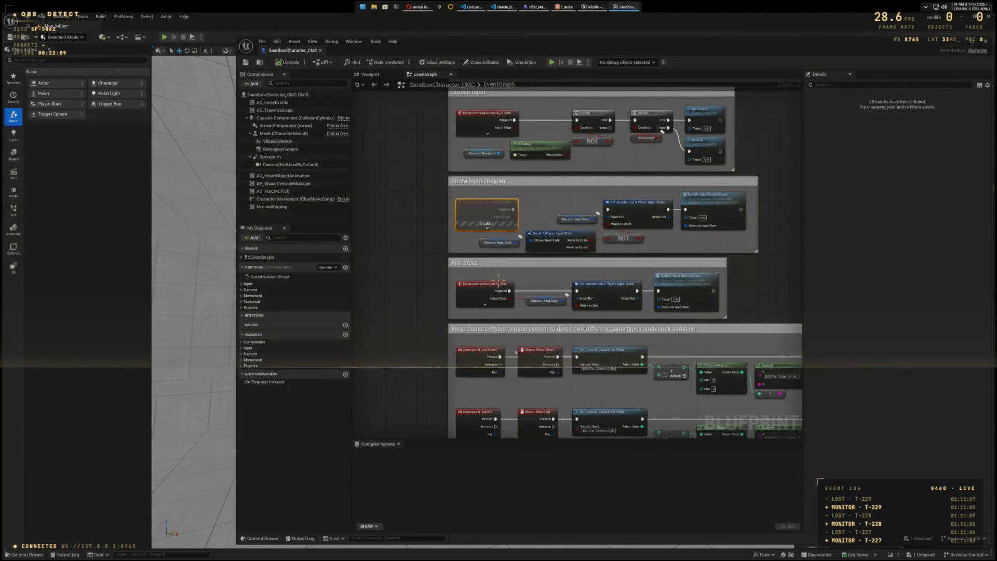
right_click(489, 219)
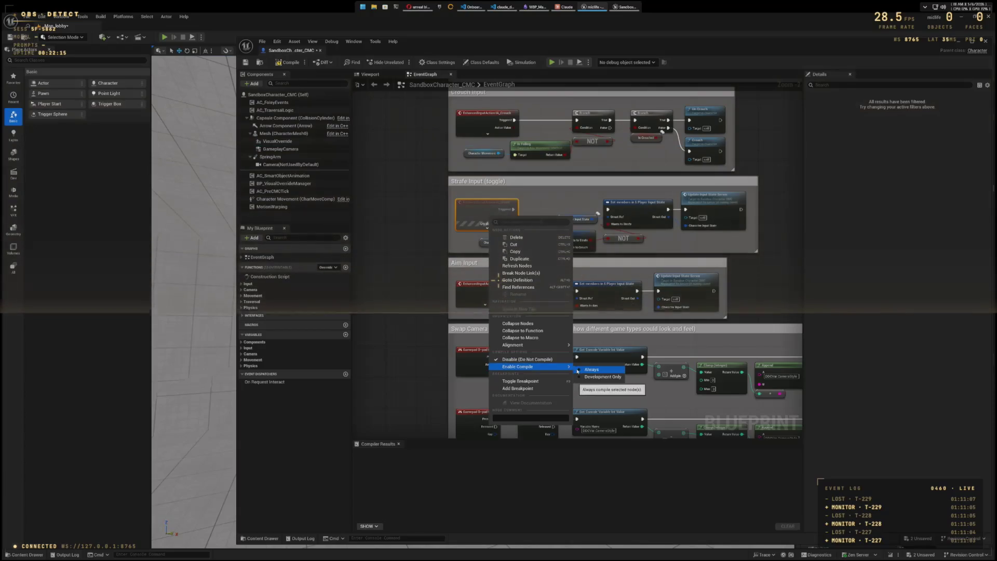
click(580, 370)
click(389, 222)
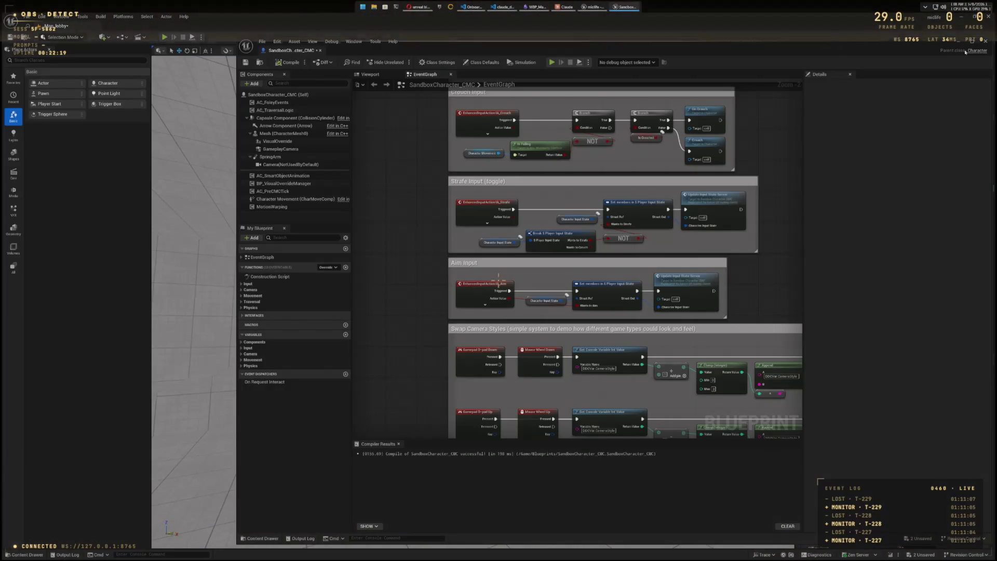
click(320, 50)
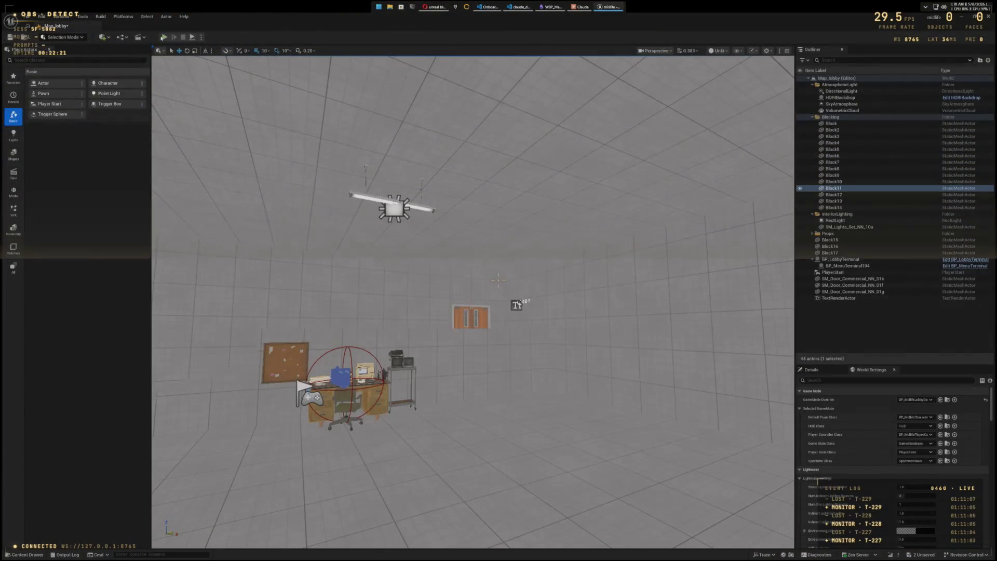
key(alt+p)
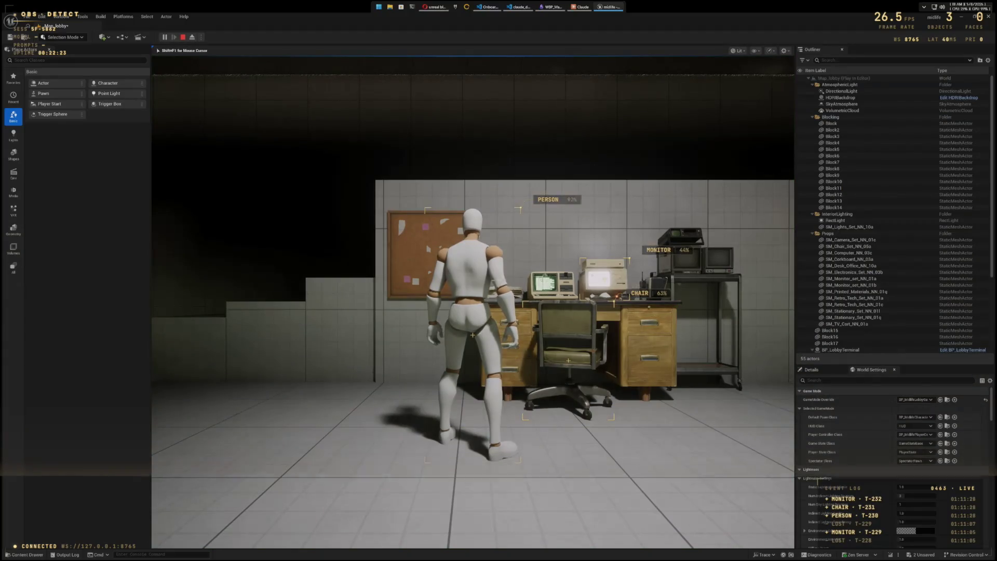
key(w)
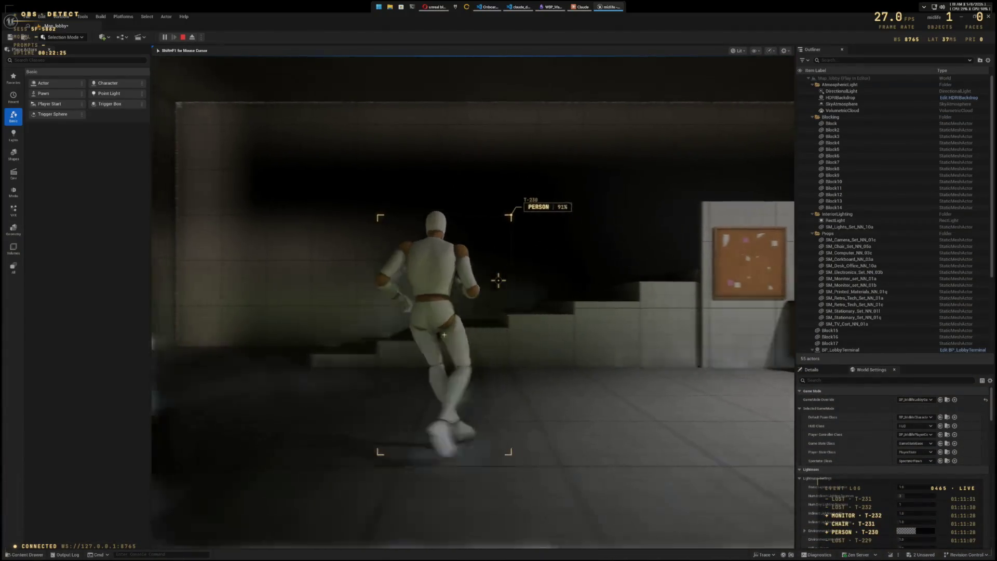
key(s)
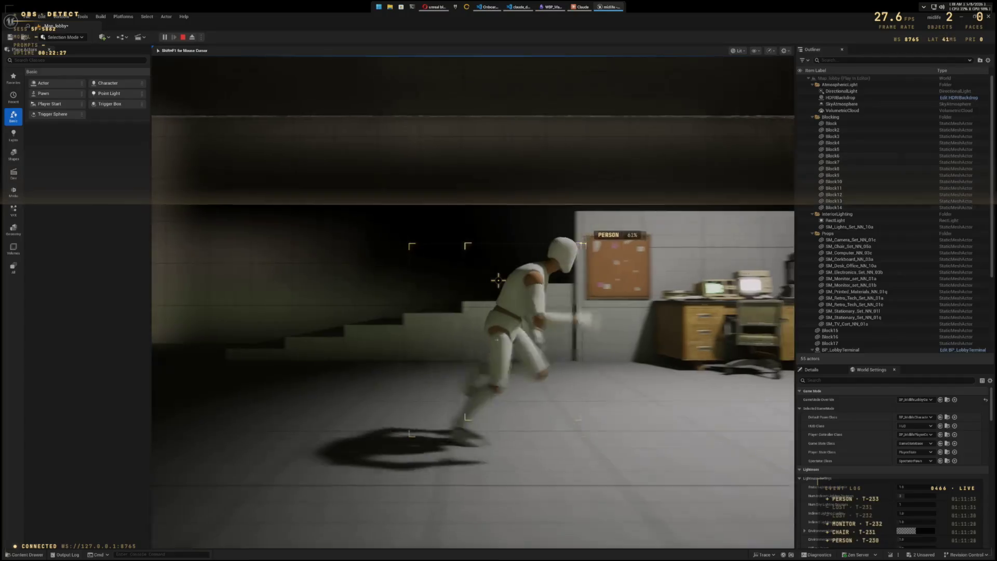
key(a)
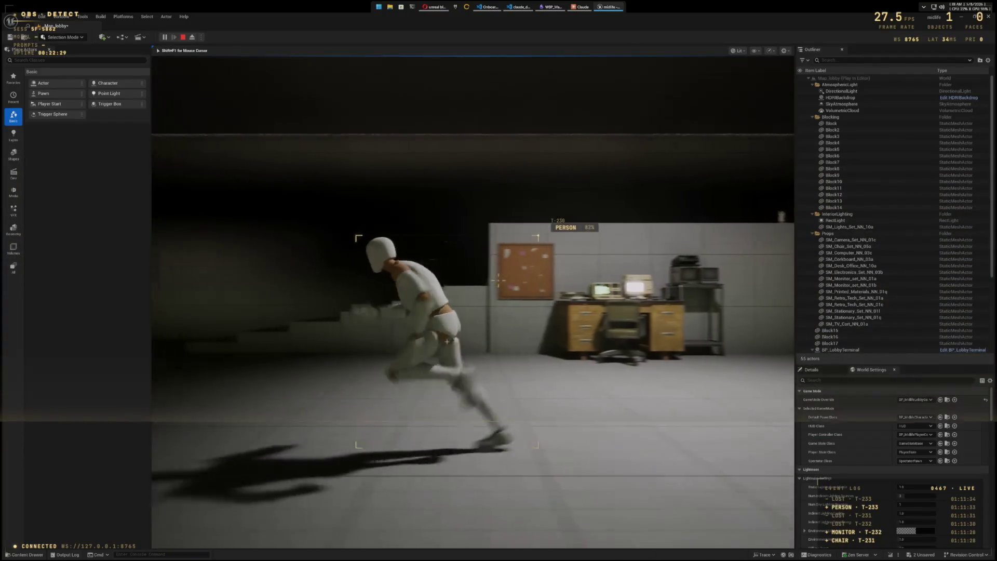
key(w)
key(s)
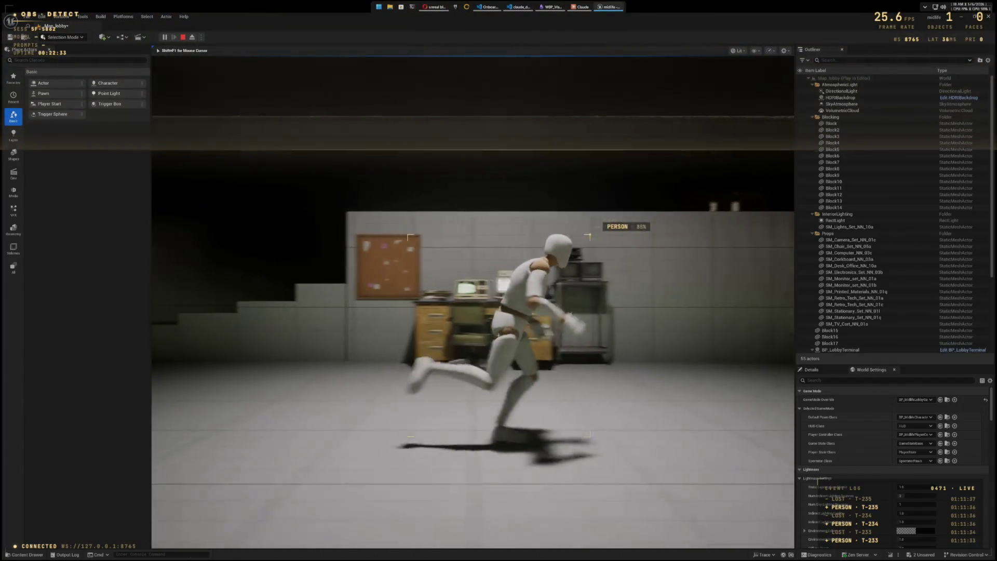
key(d)
key(w)
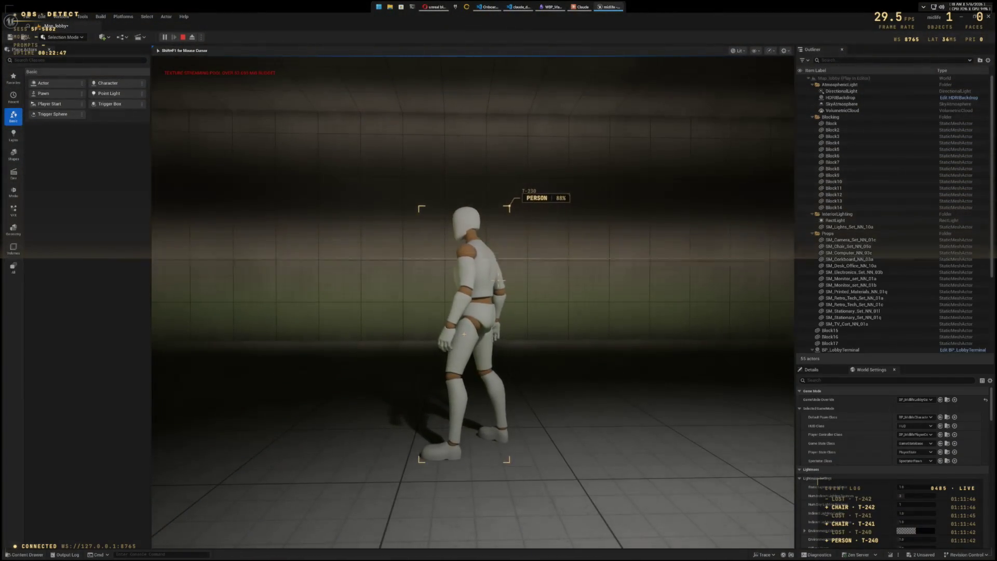
key(Escape)
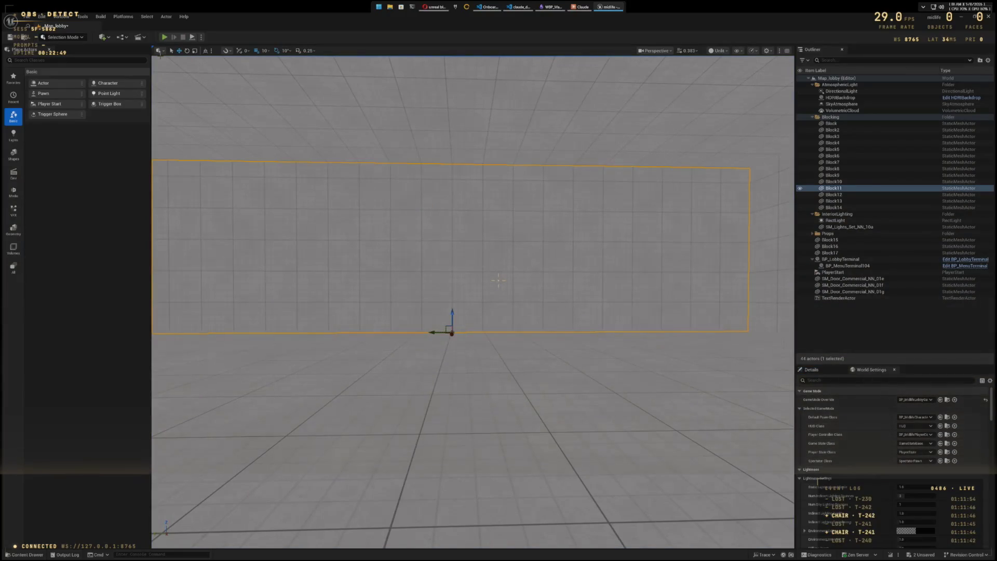
key(ctrl+space)
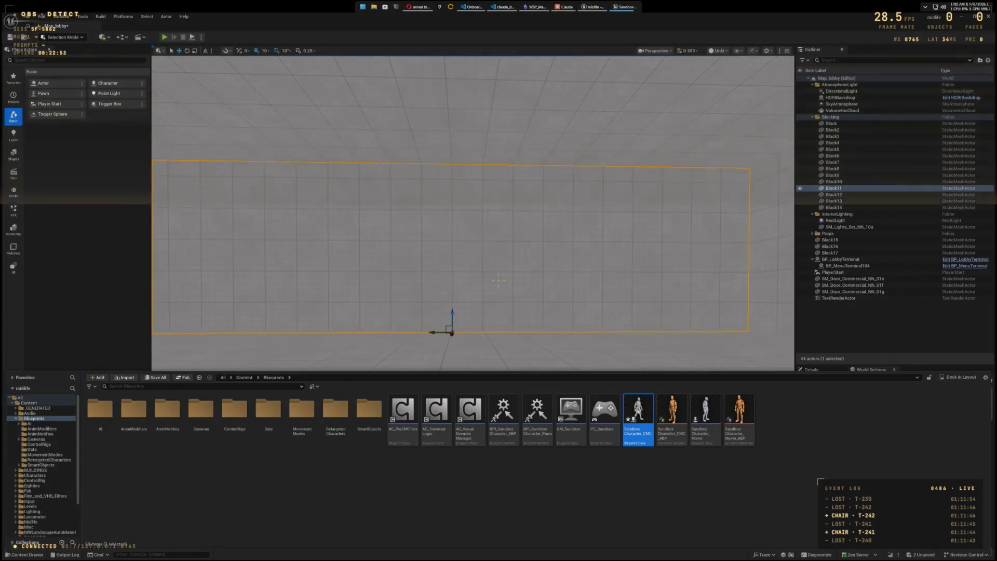
Reopen SandboxCharacter_CMC, add a watch on the strafe section's Character Input State pin, then close it
double_click(638, 416)
mouse_move(422, 316)
mouse_down()
mouse_move(407, 196)
mouse_move(399, 418)
mouse_move(407, 345)
mouse_move(396, 309)
mouse_up()
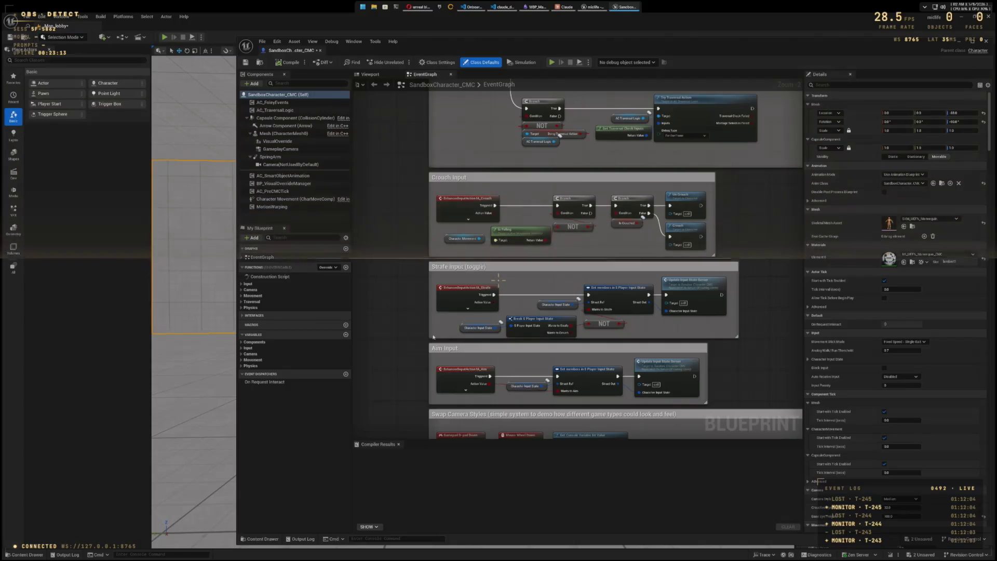
click(481, 329)
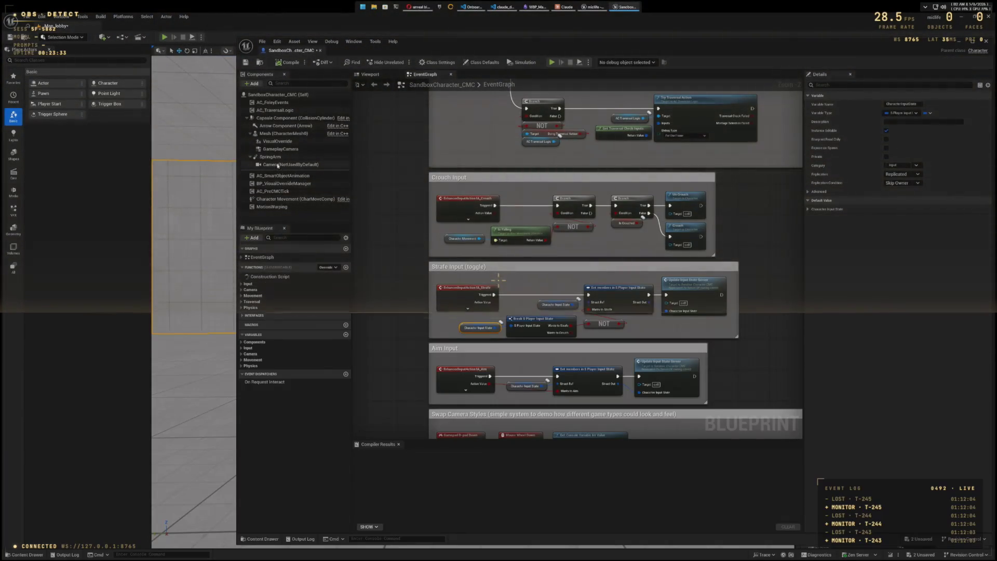
right_click(480, 328)
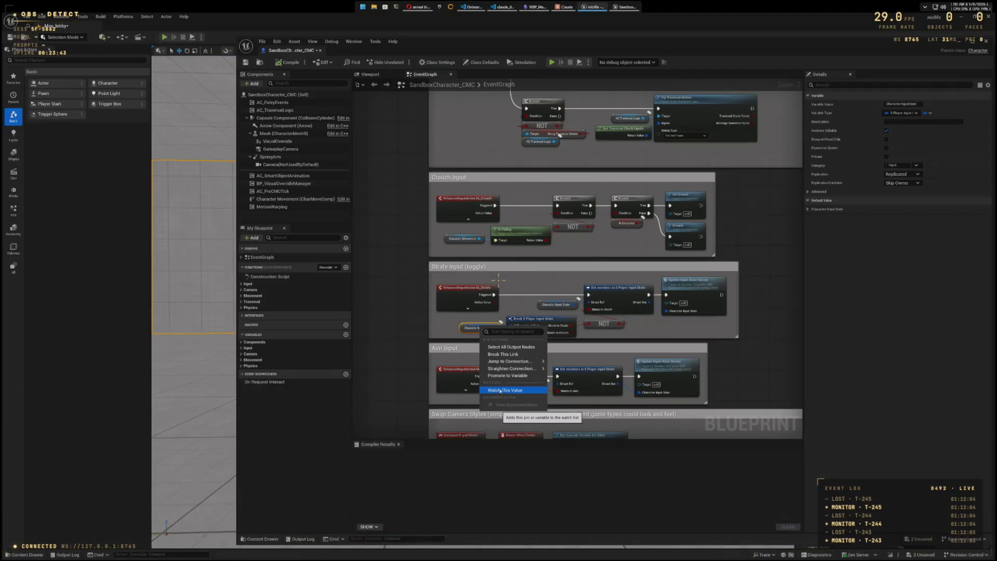
click(500, 390)
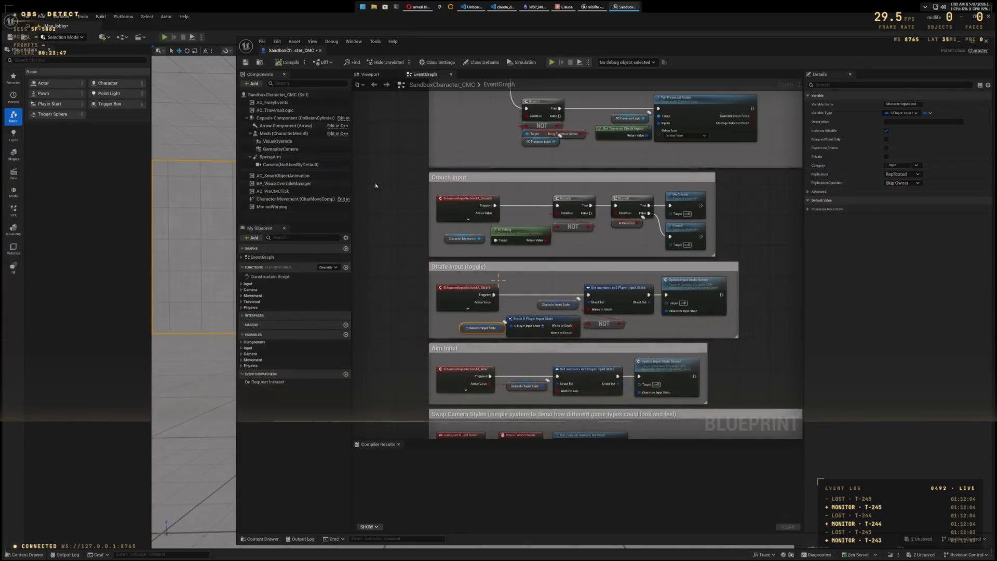
click(985, 40)
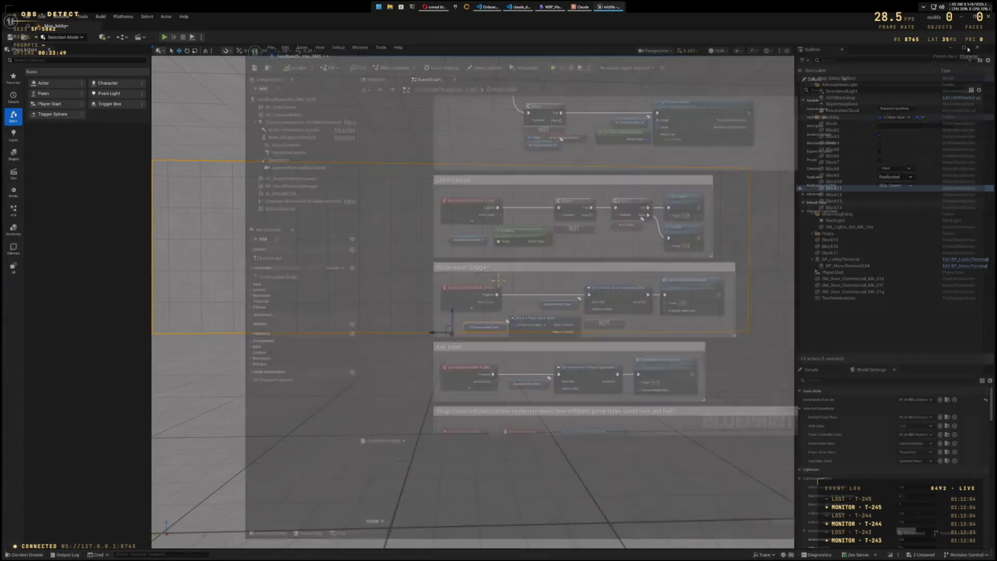
click(164, 36)
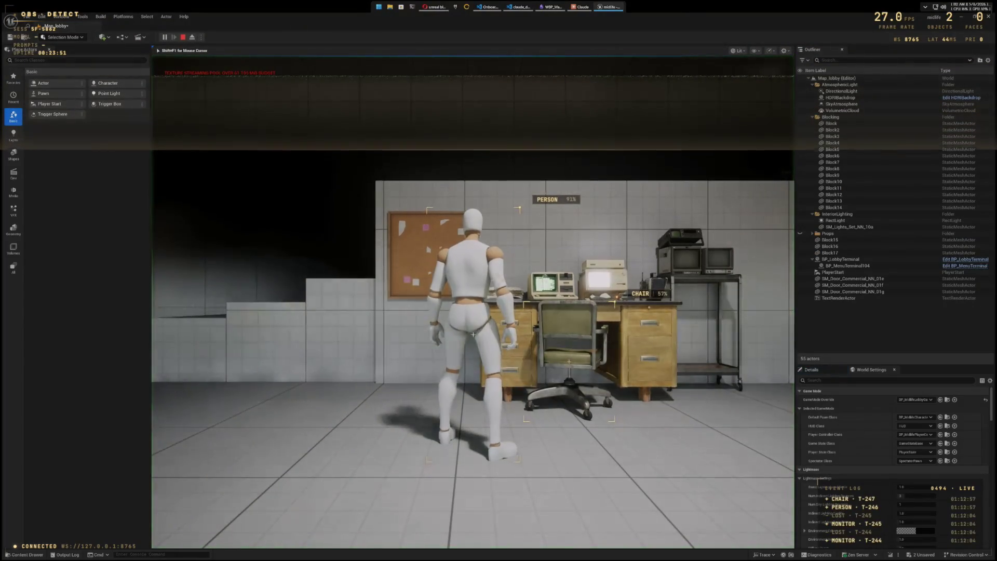
key(w)
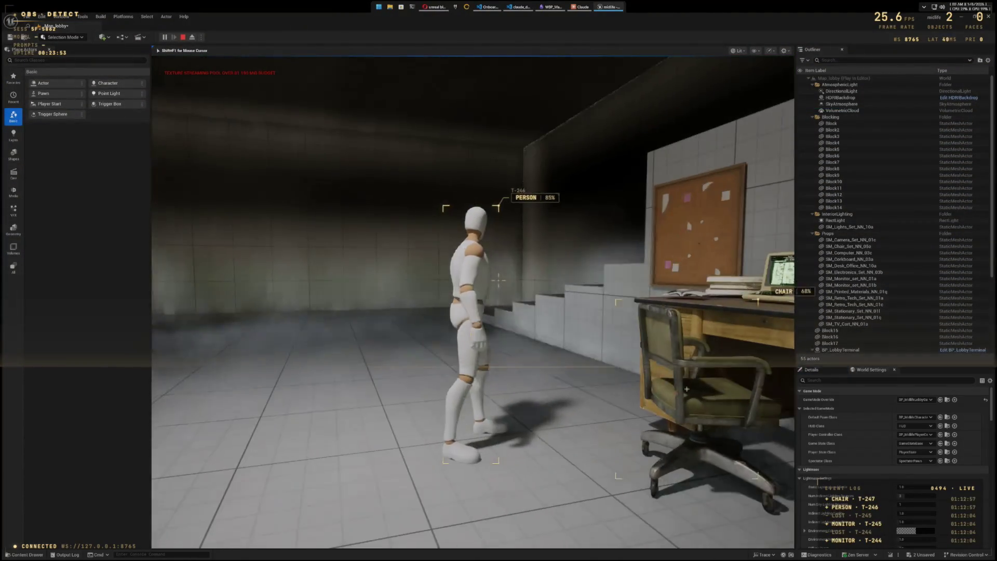
key(d)
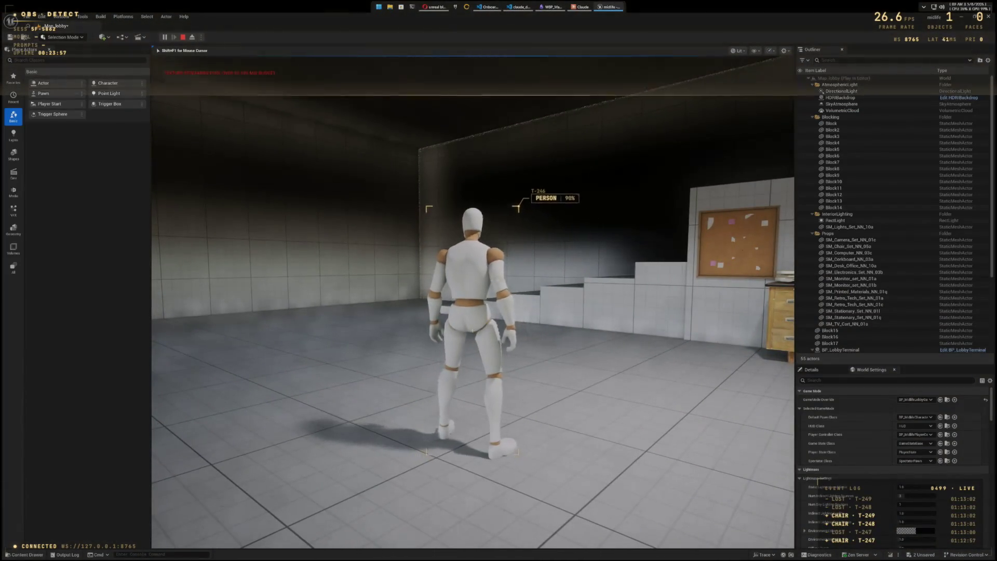
key(Escape)
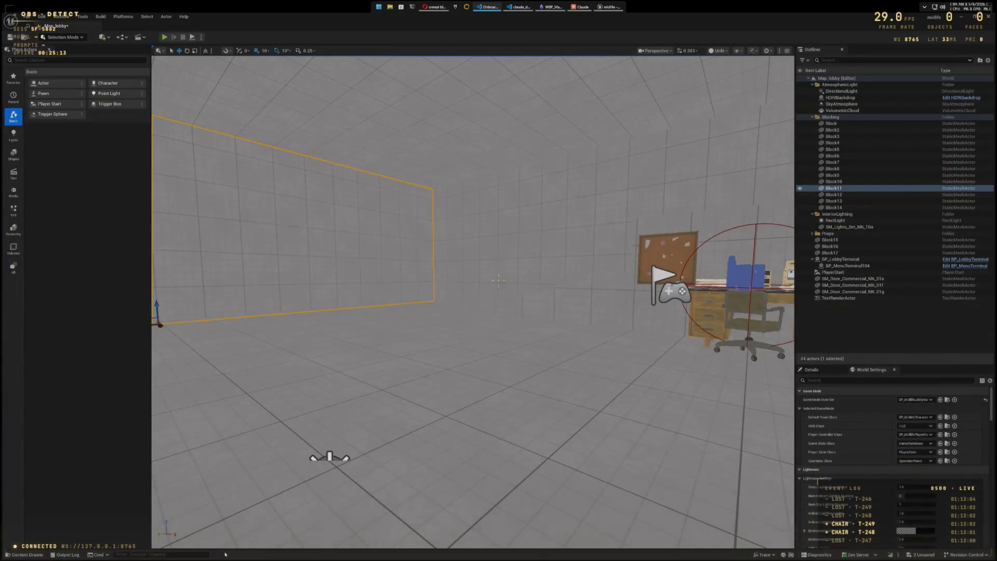
Open BP_MidlifeCharacter from the Midlife > Blueprints folder in the Content Drawer
click(286, 427)
key(ctrl+space)
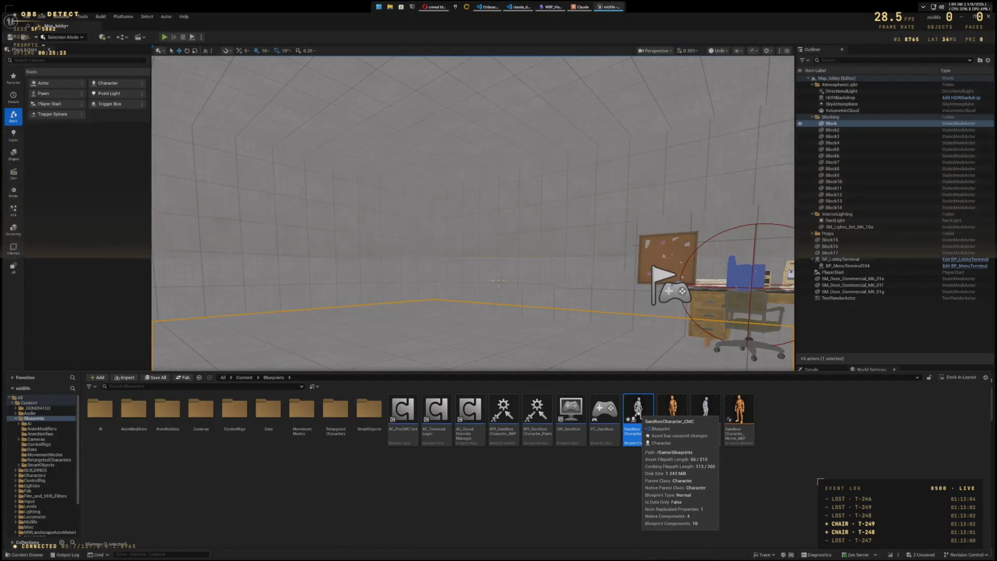
click(15, 417)
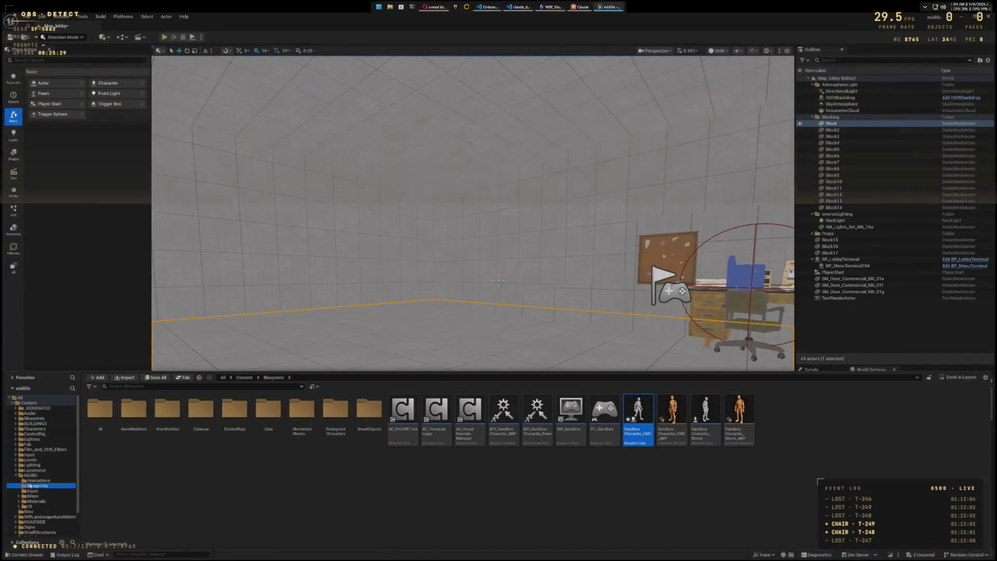
click(36, 485)
double_click(167, 415)
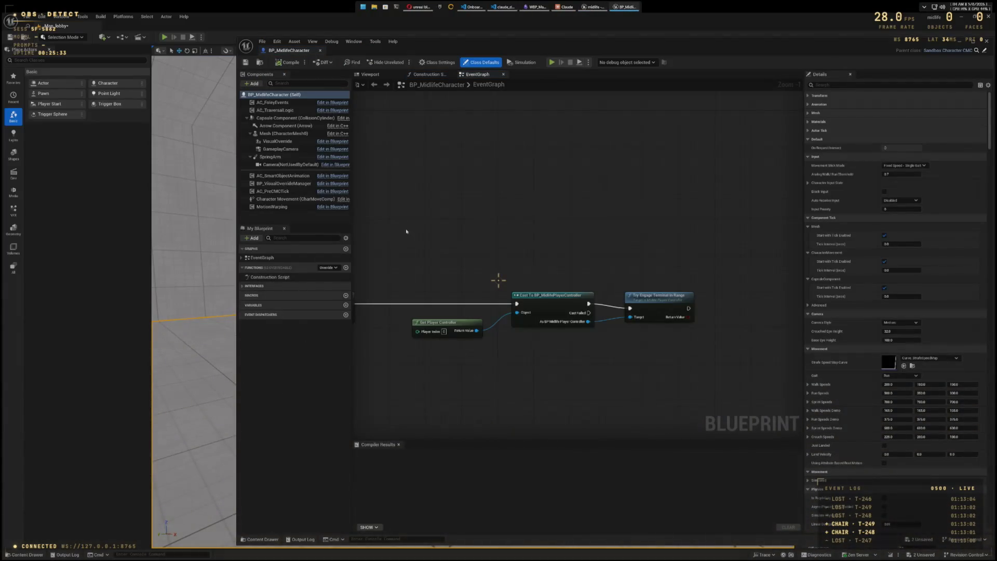
Show BP_MidlifeCharacter's Class Settings, revealing Sandbox Character CMC as its parent class
click(432, 63)
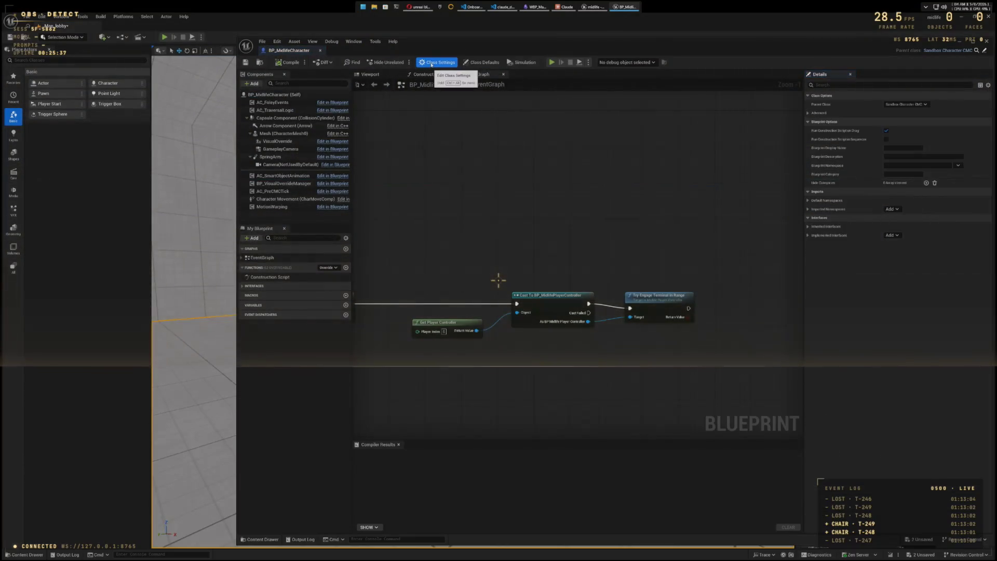